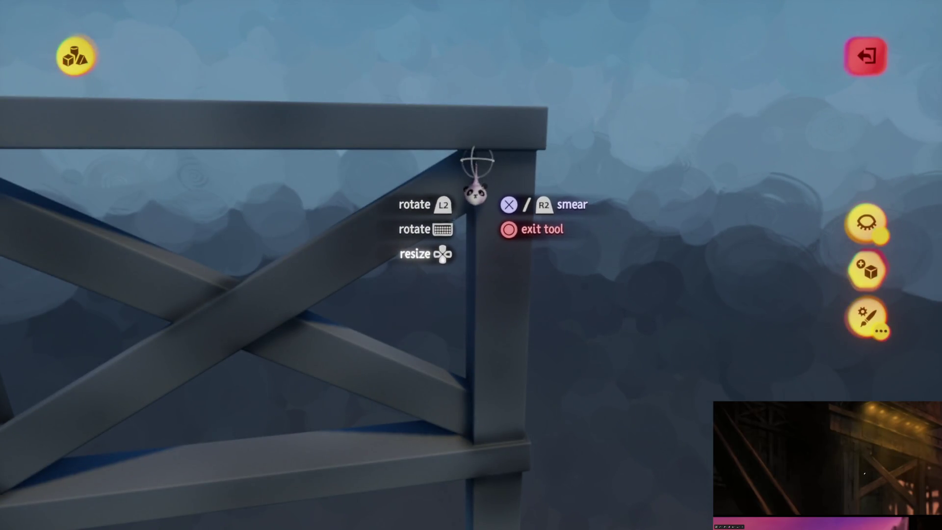
- Pick a weathering shade from the Spraypaint colour wheel and spray it onto the dark steel tower
{"action": "key", "text": "t"}
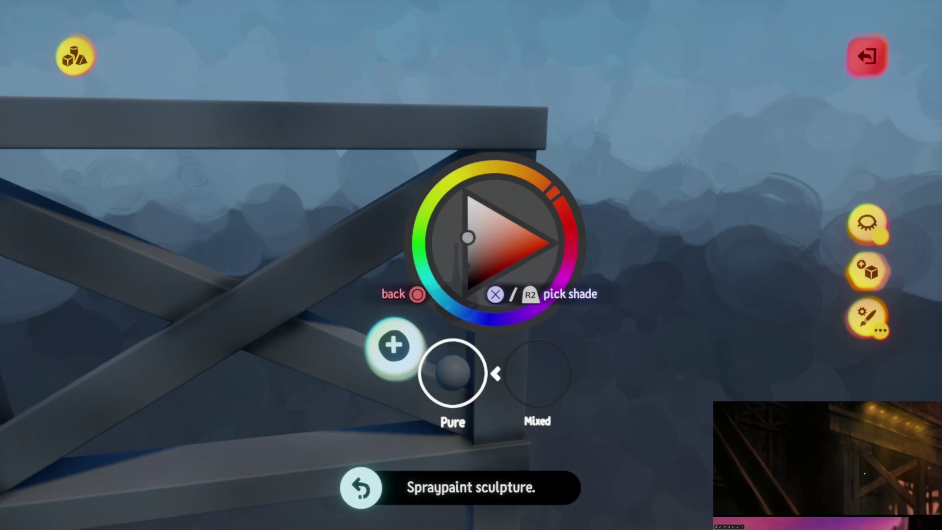
{"action": "key", "text": "Escape"}
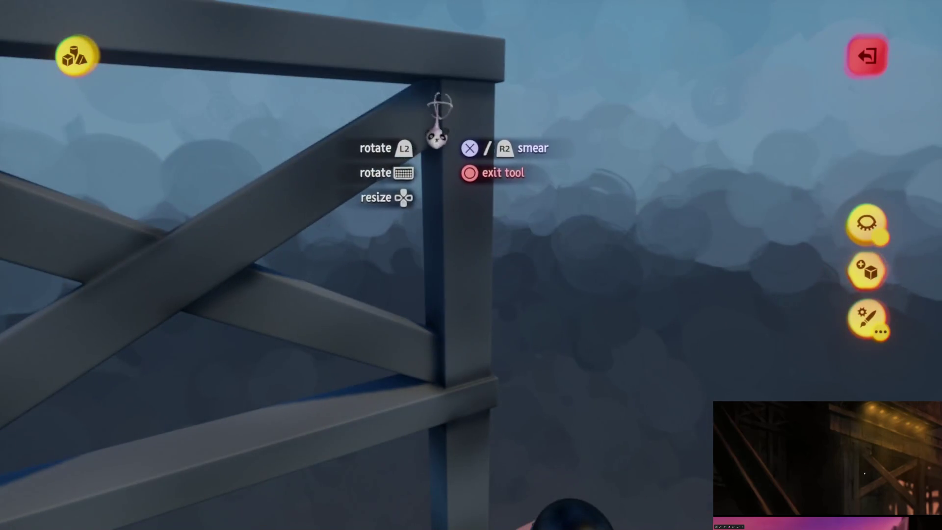
{"action": "key", "text": "Escape"}
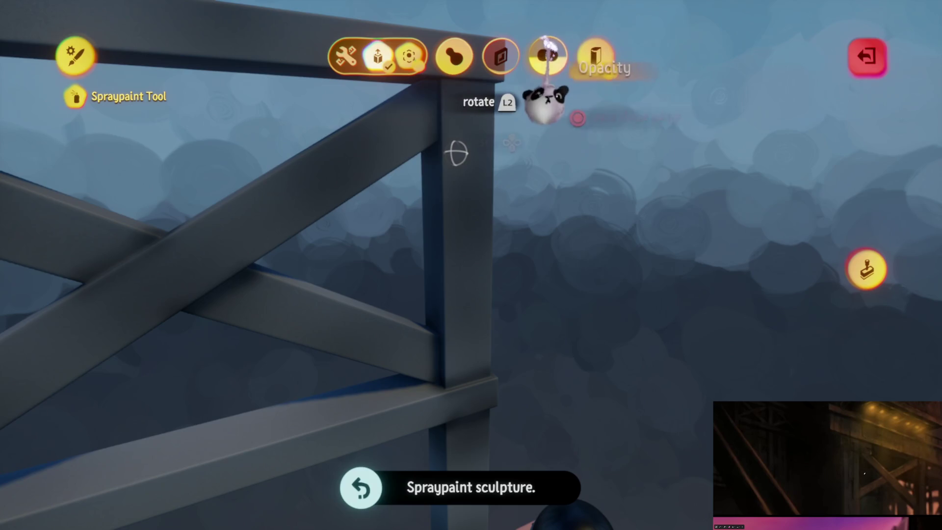
{"action": "key", "text": "Escape"}
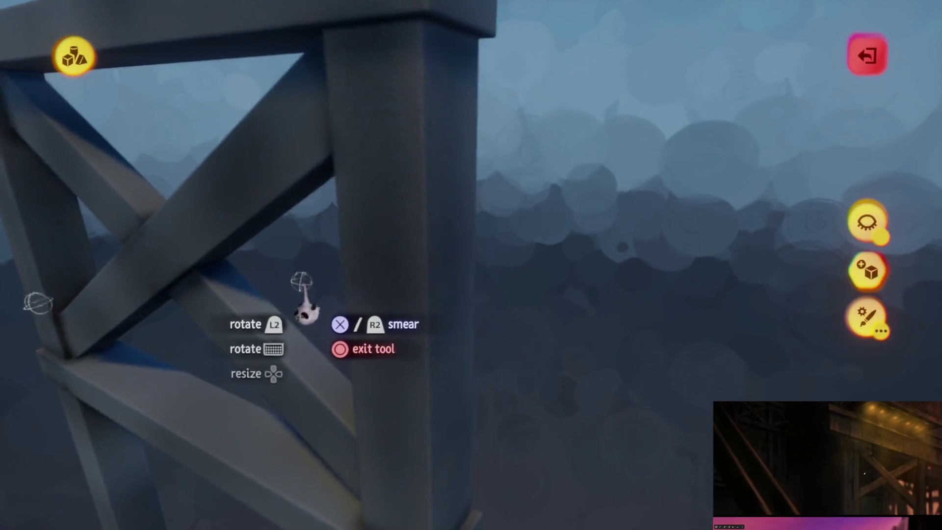
- Smear the paint along the tower's beams and cross-brace joints with the Smear tool
{"action": "key", "text": "Escape"}
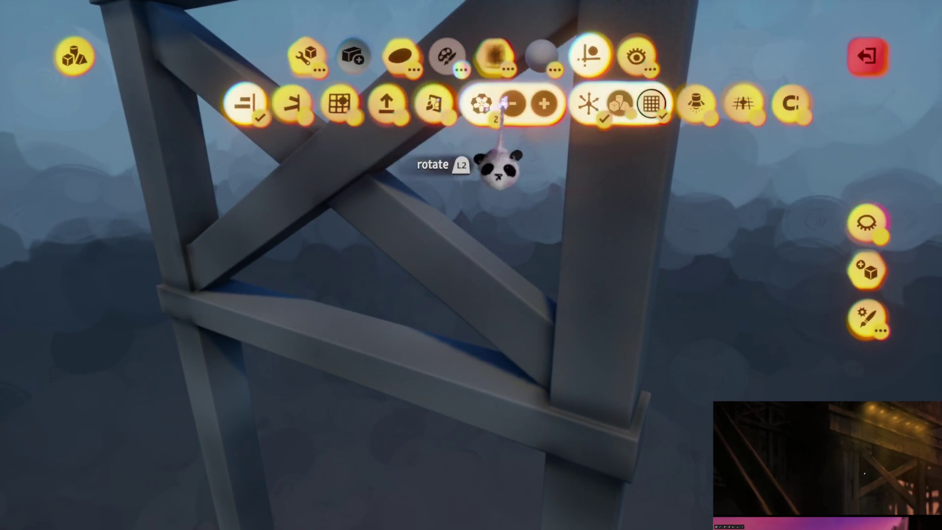
{"action": "left_click", "coordinate": [587, 103]}
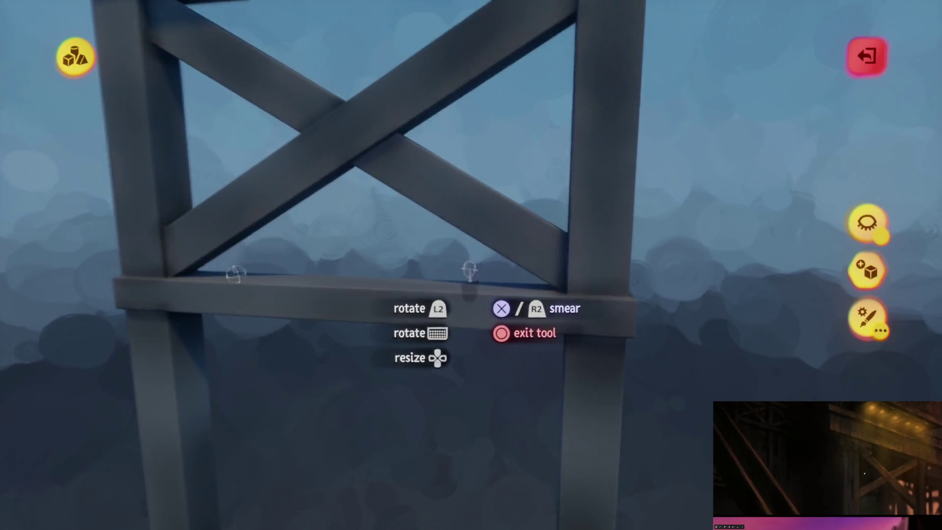
{"action": "key", "text": "Escape"}
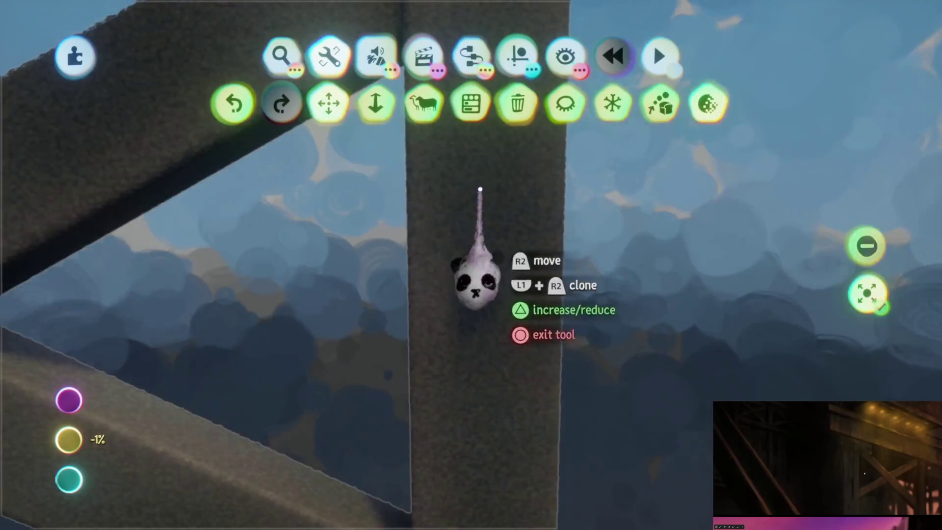
- Check the steel sculpture's settings and choose the Splat brush style for the beams and tank
{"action": "left_click", "coordinate": [451, 394]}
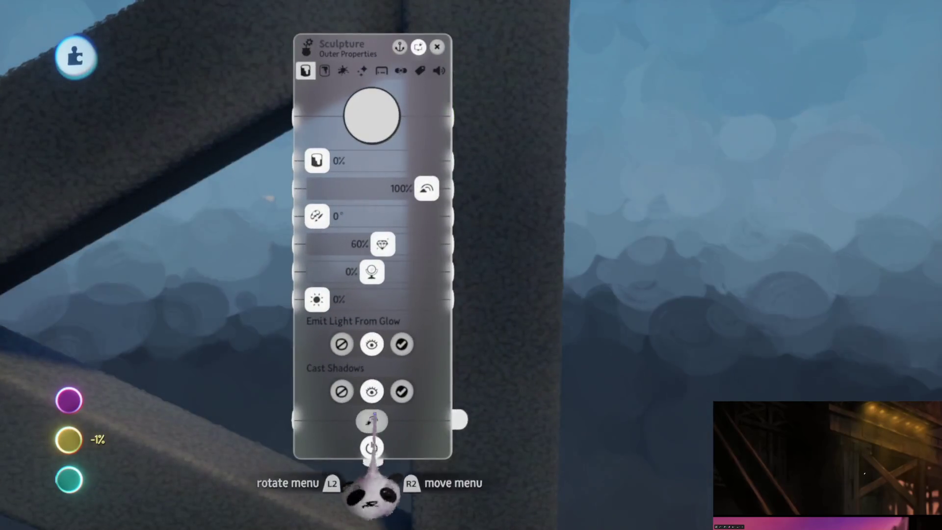
{"action": "key", "text": "Tab"}
{"action": "key", "text": "Escape"}
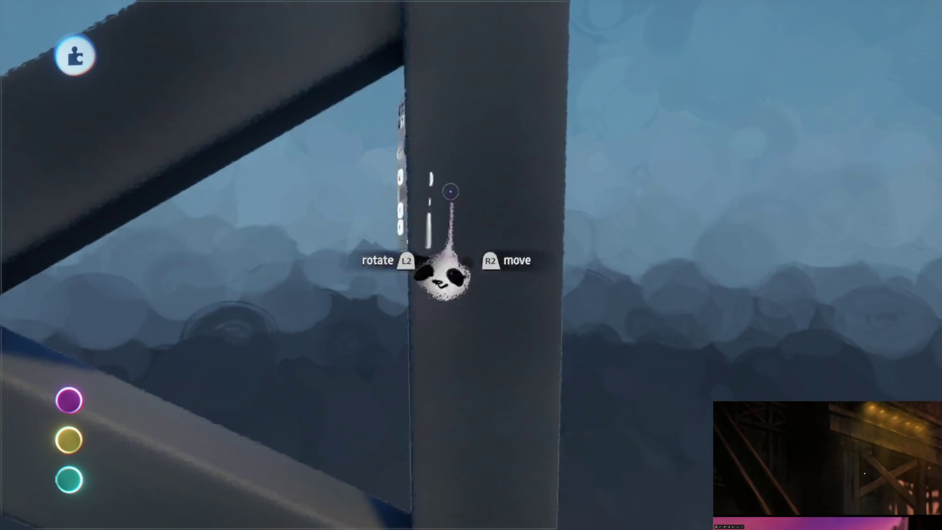
{"action": "left_click", "coordinate": [495, 55]}
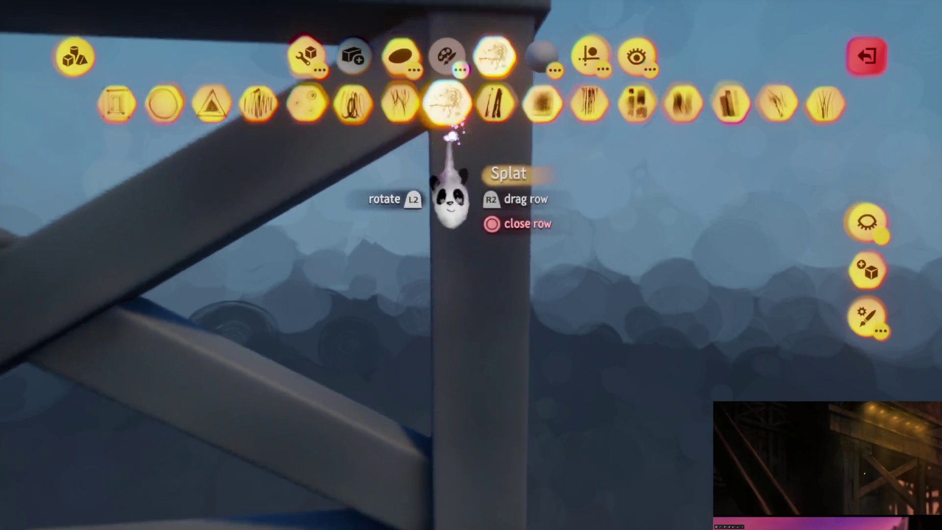
{"action": "left_click", "coordinate": [445, 100]}
{"action": "key", "text": "Escape"}
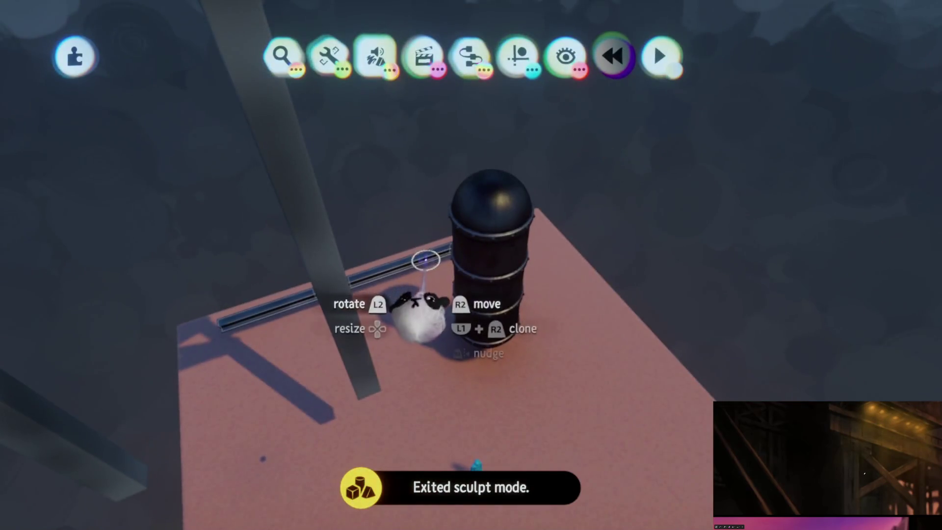
{"action": "left_click", "coordinate": [432, 319]}
{"action": "left_click", "coordinate": [496, 58]}
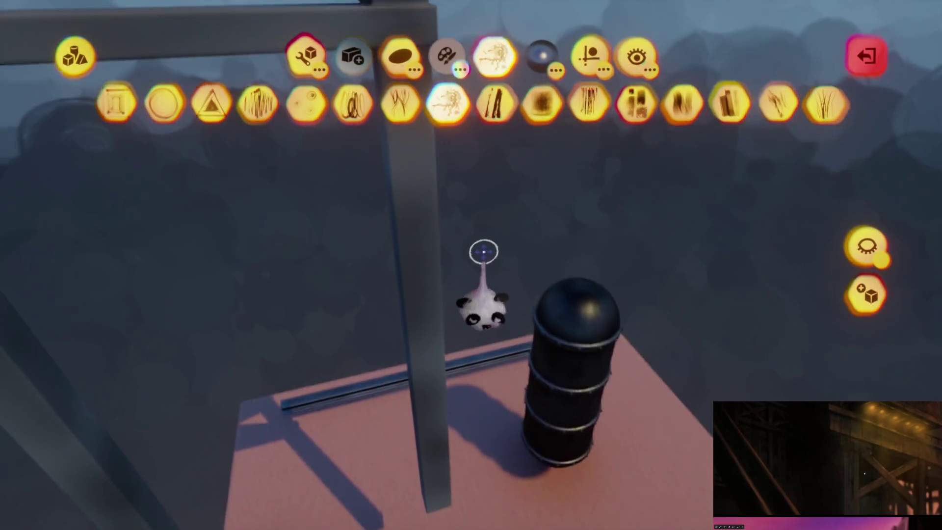
{"action": "key", "text": "Escape"}
- Set the steel sculpture's Metalness to 100% and Shininess to 40% in Outer Properties
{"action": "left_click", "coordinate": [413, 194]}
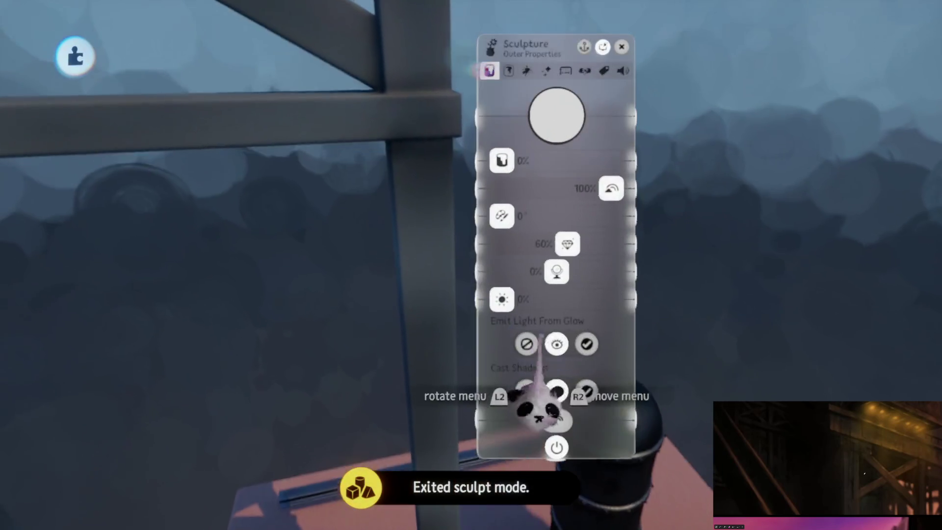
{"action": "left_click_drag", "start_coordinate": [556, 271], "coordinate": [612, 272]}
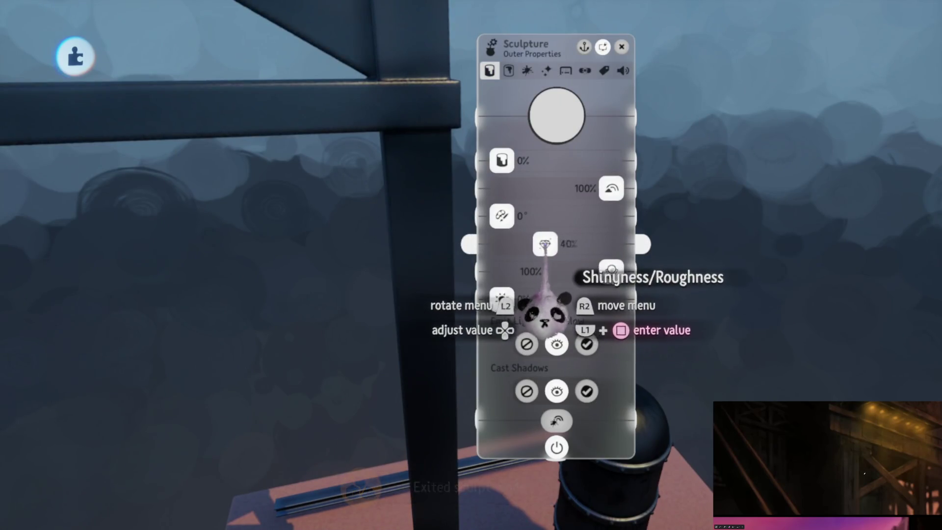
{"action": "key", "text": "Escape"}
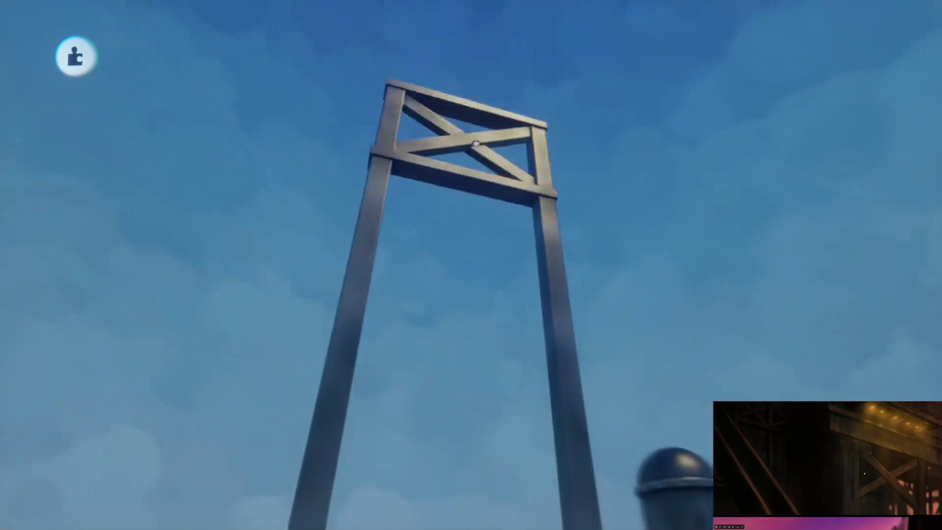
- Orbit in close around the gateway frame, smearing rust onto each post-and-beam junction
{"action": "scroll", "coordinate": [475, 143], "scroll_direction": "up", "scroll_amount": 5}
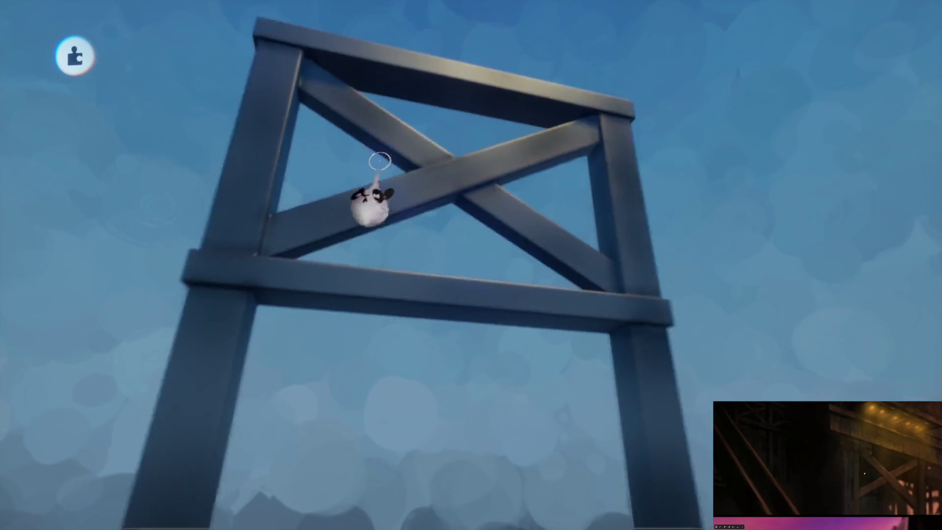
{"action": "mouse_move", "coordinate": [379, 160]}
{"action": "left_mouse_down"}
{"action": "mouse_move", "coordinate": [442, 274]}
{"action": "mouse_move", "coordinate": [515, 311]}
{"action": "mouse_move", "coordinate": [486, 311]}
{"action": "mouse_move", "coordinate": [465, 212]}
{"action": "mouse_move", "coordinate": [463, 242]}
{"action": "mouse_move", "coordinate": [458, 217]}
{"action": "mouse_move", "coordinate": [509, 252]}
{"action": "mouse_move", "coordinate": [522, 213]}
{"action": "mouse_move", "coordinate": [448, 269]}
{"action": "mouse_move", "coordinate": [451, 212]}
{"action": "left_mouse_up"}
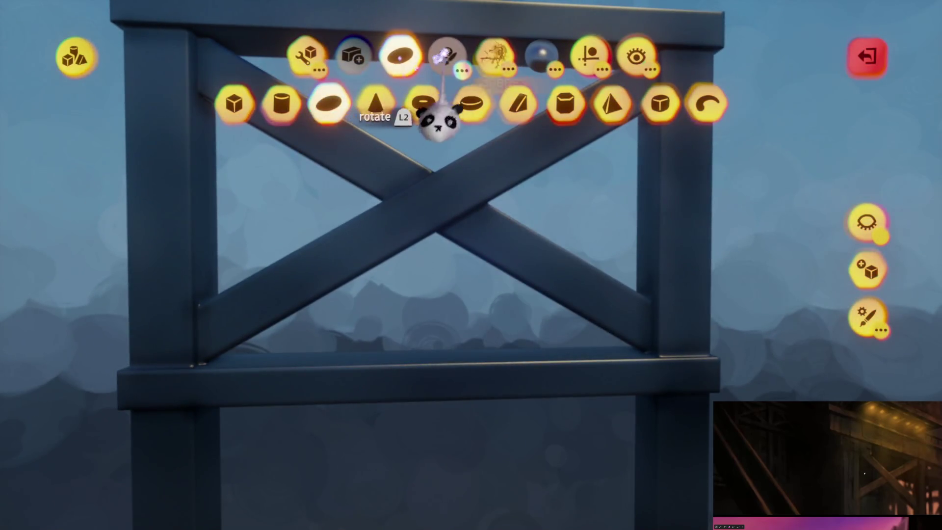
{"action": "mouse_move", "coordinate": [475, 222]}
{"action": "left_mouse_down"}
{"action": "mouse_move", "coordinate": [449, 274]}
{"action": "mouse_move", "coordinate": [450, 295]}
{"action": "left_mouse_up"}
{"action": "mouse_move", "coordinate": [399, 260]}
{"action": "left_mouse_down"}
{"action": "mouse_move", "coordinate": [488, 210]}
{"action": "mouse_move", "coordinate": [479, 233]}
{"action": "mouse_move", "coordinate": [437, 260]}
{"action": "mouse_move", "coordinate": [500, 381]}
{"action": "mouse_move", "coordinate": [456, 418]}
{"action": "mouse_move", "coordinate": [476, 331]}
{"action": "mouse_move", "coordinate": [530, 393]}
{"action": "mouse_move", "coordinate": [482, 195]}
{"action": "mouse_move", "coordinate": [484, 236]}
{"action": "left_mouse_up"}
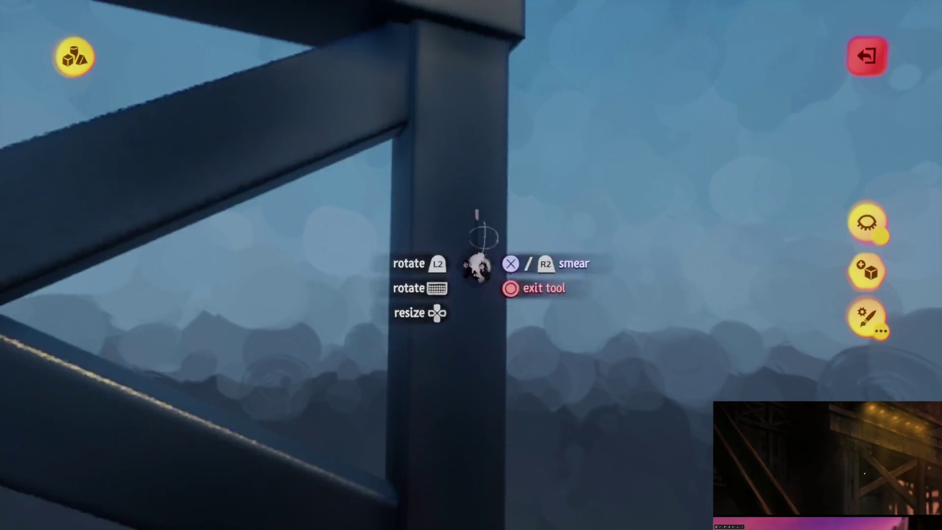
{"action": "mouse_move", "coordinate": [413, 506]}
{"action": "left_mouse_down"}
{"action": "mouse_move", "coordinate": [448, 225]}
{"action": "mouse_move", "coordinate": [523, 156]}
{"action": "left_mouse_up"}
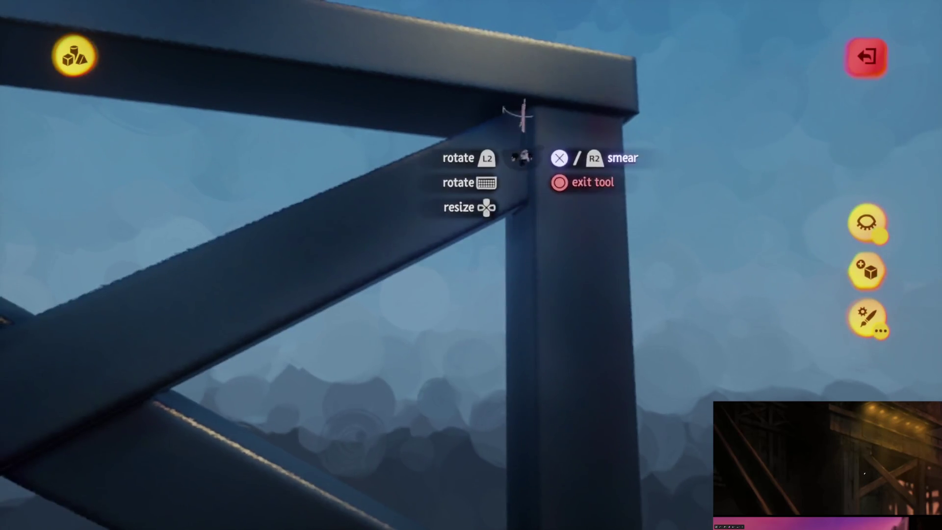
{"action": "mouse_move", "coordinate": [311, 144]}
{"action": "left_mouse_down"}
{"action": "mouse_move", "coordinate": [416, 164]}
{"action": "mouse_move", "coordinate": [358, 139]}
{"action": "mouse_move", "coordinate": [95, 152]}
{"action": "mouse_move", "coordinate": [640, 214]}
{"action": "mouse_move", "coordinate": [432, 172]}
{"action": "mouse_move", "coordinate": [658, 193]}
{"action": "mouse_move", "coordinate": [427, 379]}
{"action": "mouse_move", "coordinate": [423, 277]}
{"action": "mouse_move", "coordinate": [280, 118]}
{"action": "left_mouse_up"}
{"action": "mouse_move", "coordinate": [293, 157]}
{"action": "left_mouse_down"}
{"action": "mouse_move", "coordinate": [253, 57]}
{"action": "mouse_move", "coordinate": [452, 231]}
{"action": "mouse_move", "coordinate": [427, 247]}
{"action": "left_mouse_up"}
{"action": "left_click_drag", "start_coordinate": [452, 351], "coordinate": [460, 313]}
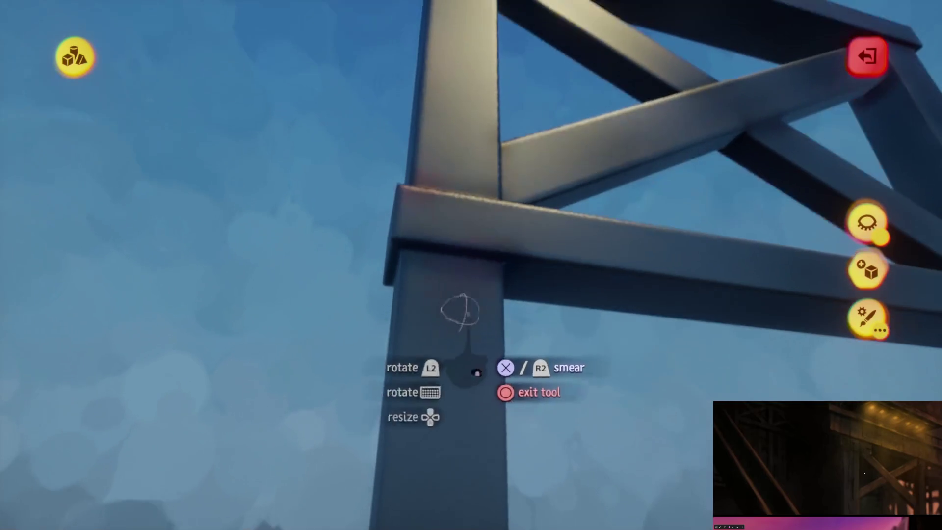
{"action": "mouse_move", "coordinate": [449, 354]}
{"action": "left_mouse_down"}
{"action": "mouse_move", "coordinate": [432, 253]}
{"action": "mouse_move", "coordinate": [350, 185]}
{"action": "left_mouse_up"}
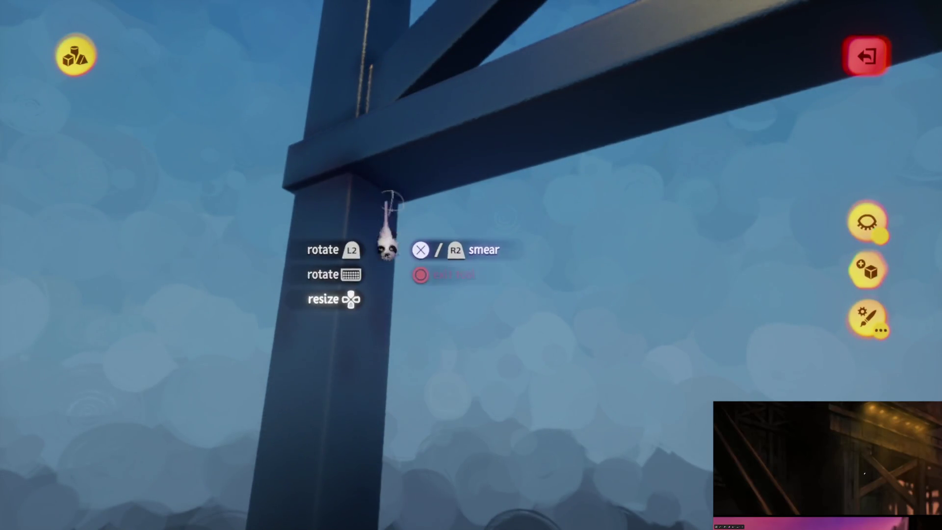
- Smear rust along the remaining joint angles and across the frame's cross-braced top
{"action": "mouse_move", "coordinate": [396, 255]}
{"action": "left_mouse_down"}
{"action": "mouse_move", "coordinate": [406, 420]}
{"action": "mouse_move", "coordinate": [475, 248]}
{"action": "left_mouse_up"}
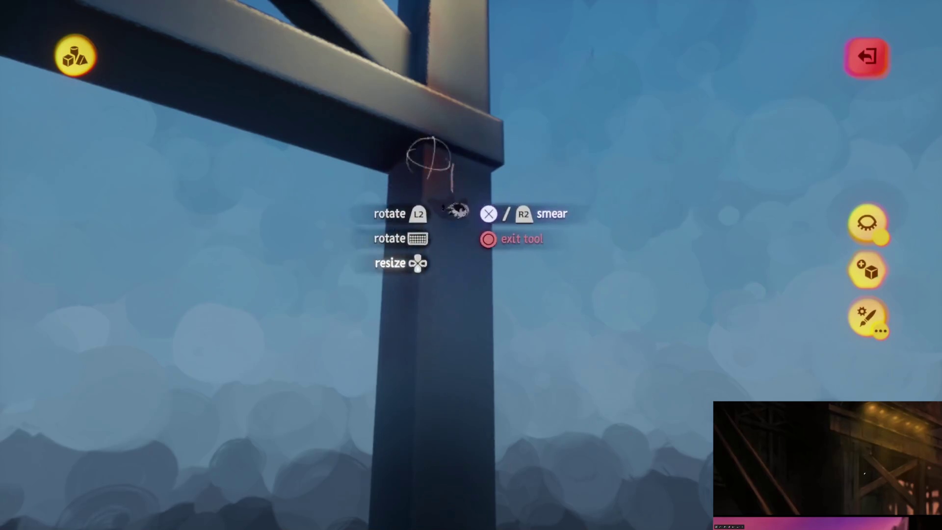
{"action": "left_click_drag", "start_coordinate": [411, 240], "coordinate": [403, 335]}
{"action": "mouse_move", "coordinate": [392, 160]}
{"action": "left_mouse_down"}
{"action": "mouse_move", "coordinate": [425, 231]}
{"action": "mouse_move", "coordinate": [425, 194]}
{"action": "left_mouse_up"}
{"action": "mouse_move", "coordinate": [491, 253]}
{"action": "left_mouse_down"}
{"action": "mouse_move", "coordinate": [484, 237]}
{"action": "mouse_move", "coordinate": [448, 274]}
{"action": "mouse_move", "coordinate": [478, 387]}
{"action": "left_mouse_up"}
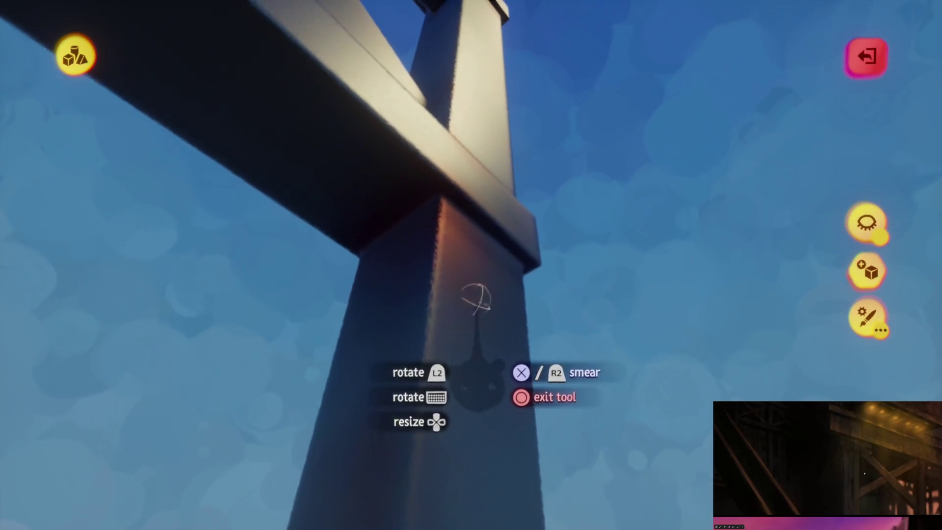
{"action": "mouse_move", "coordinate": [428, 255]}
{"action": "left_mouse_down"}
{"action": "mouse_move", "coordinate": [429, 276]}
{"action": "mouse_move", "coordinate": [429, 254]}
{"action": "mouse_move", "coordinate": [379, 242]}
{"action": "mouse_move", "coordinate": [463, 300]}
{"action": "mouse_move", "coordinate": [430, 319]}
{"action": "mouse_move", "coordinate": [406, 267]}
{"action": "mouse_move", "coordinate": [412, 246]}
{"action": "mouse_move", "coordinate": [410, 263]}
{"action": "mouse_move", "coordinate": [463, 262]}
{"action": "left_mouse_up"}
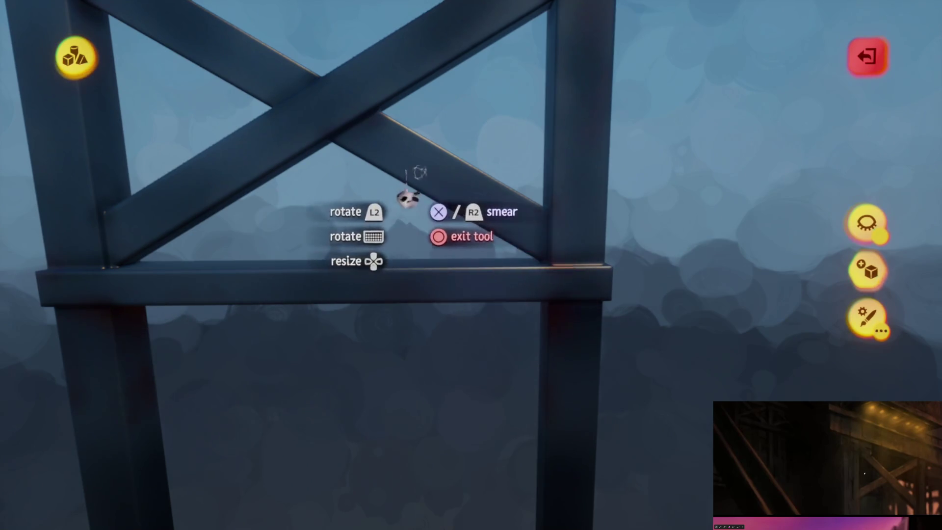
{"action": "left_click_drag", "start_coordinate": [543, 272], "coordinate": [567, 241]}
{"action": "mouse_move", "coordinate": [551, 58]}
{"action": "left_mouse_down"}
{"action": "mouse_move", "coordinate": [436, 131]}
{"action": "mouse_move", "coordinate": [399, 54]}
{"action": "left_mouse_up"}
{"action": "mouse_move", "coordinate": [464, 187]}
{"action": "left_mouse_down"}
{"action": "mouse_move", "coordinate": [507, 299]}
{"action": "mouse_move", "coordinate": [497, 185]}
{"action": "left_mouse_up"}
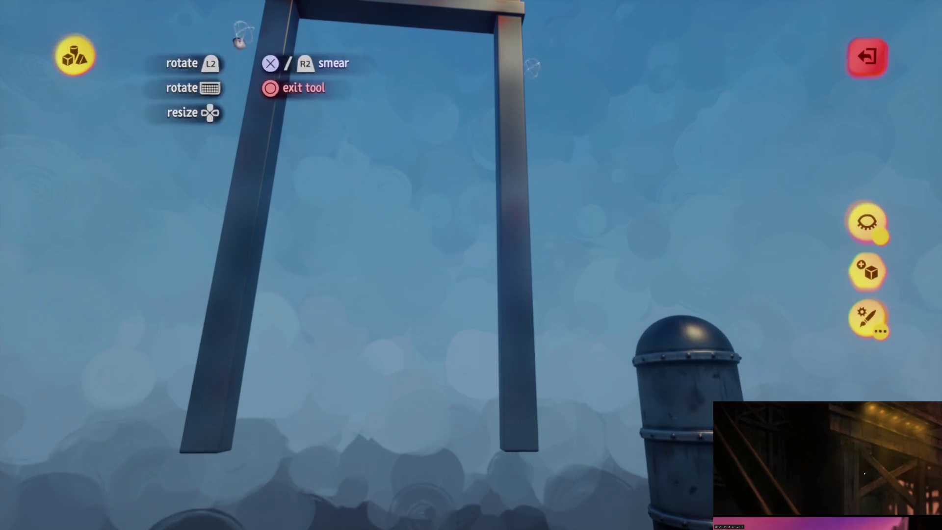
{"action": "left_click_drag", "start_coordinate": [242, 35], "coordinate": [458, 322]}
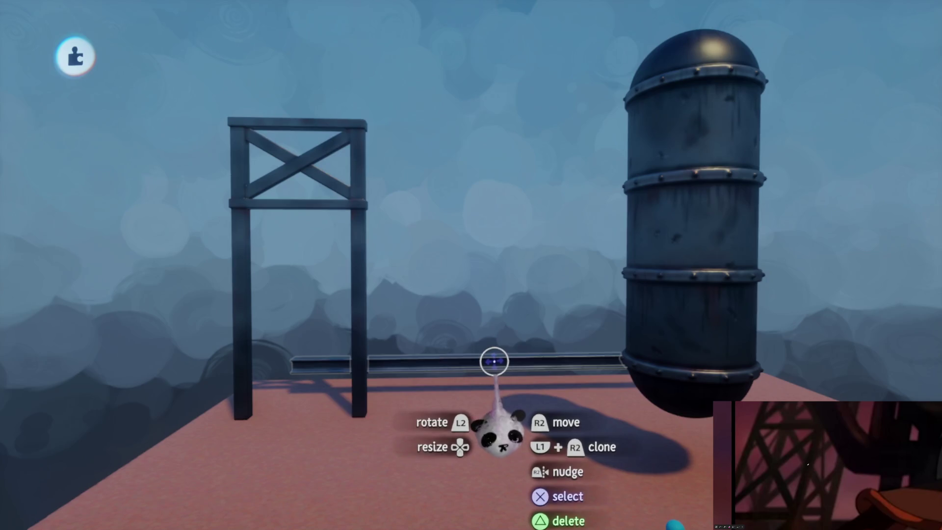
- Start a new cube-stamp sculpt, check its colours, and raise the Guides clone count from 3 to 4
{"action": "key", "text": "Escape"}
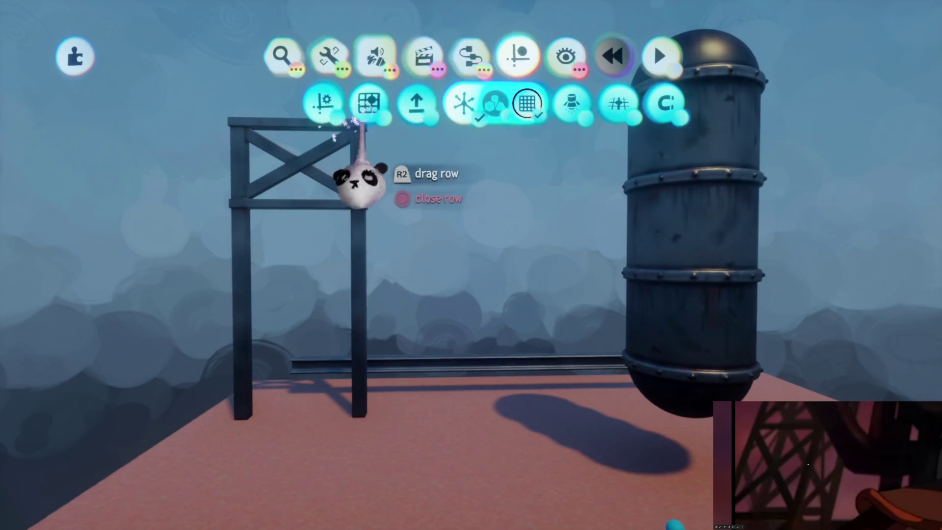
{"action": "left_click", "coordinate": [282, 101]}
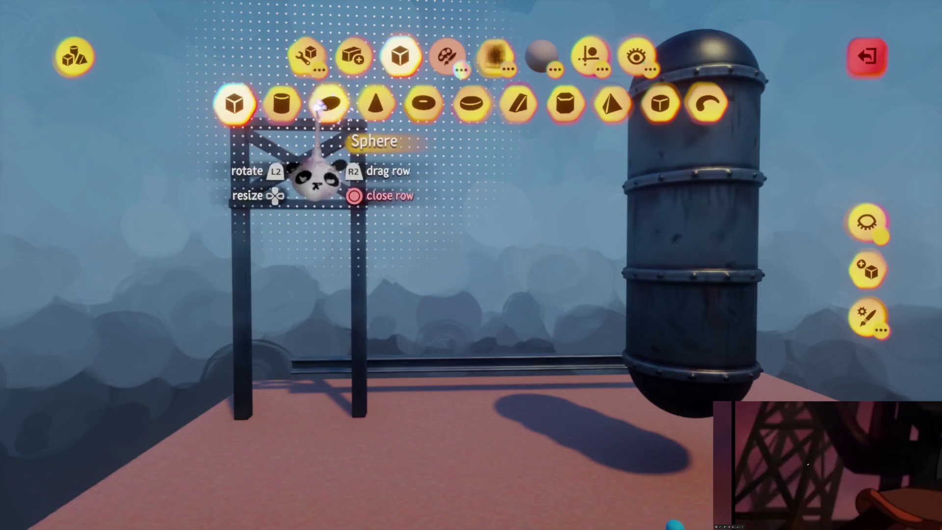
{"action": "left_click", "coordinate": [448, 56]}
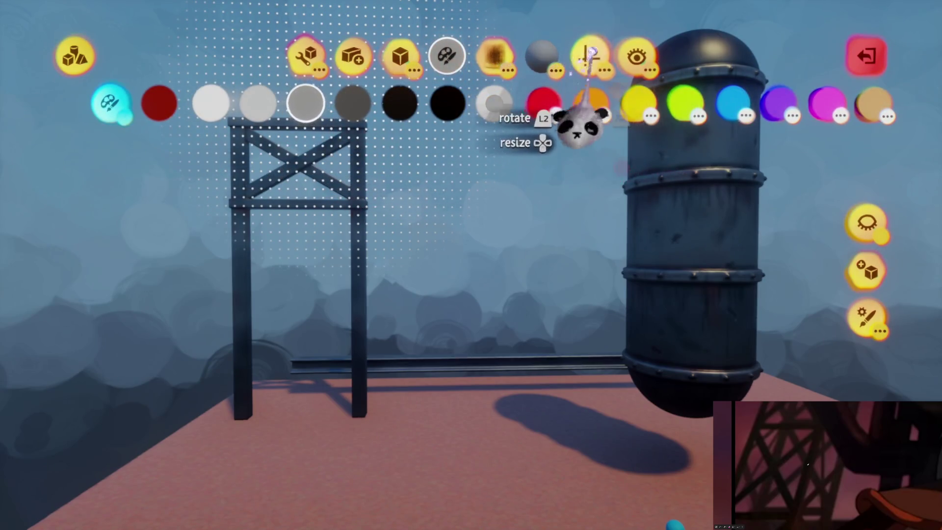
{"action": "left_click", "coordinate": [590, 55]}
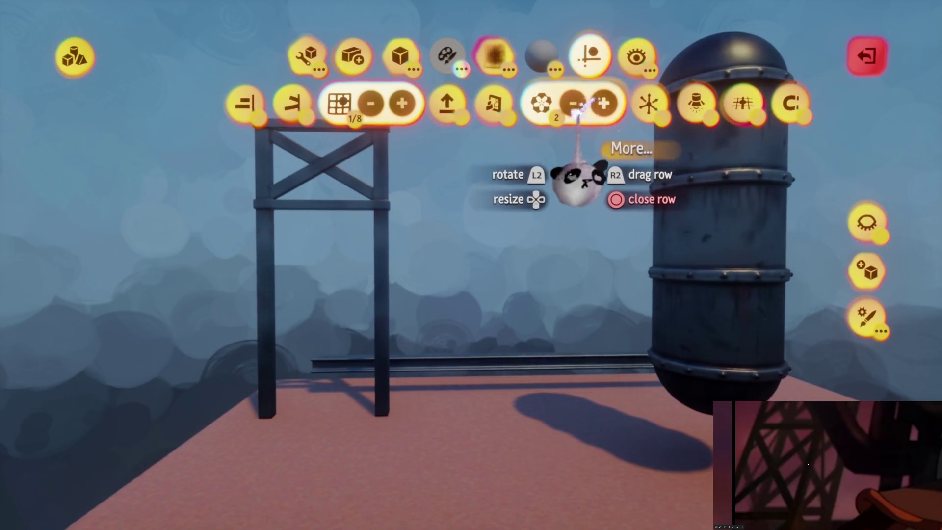
{"action": "left_click", "coordinate": [604, 105]}
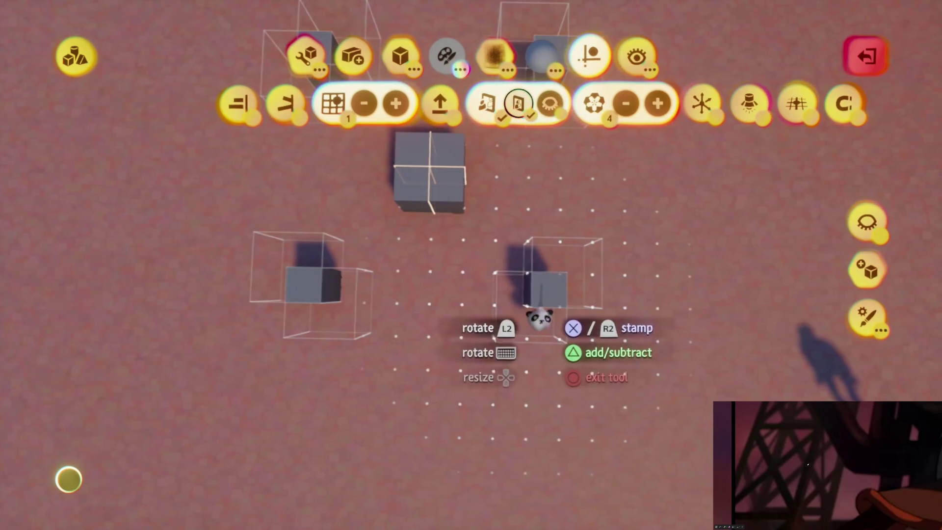
- Stamp four grey cubes, stretch one into a tall pillar, and rotate the base blocks
{"action": "left_click", "coordinate": [539, 312]}
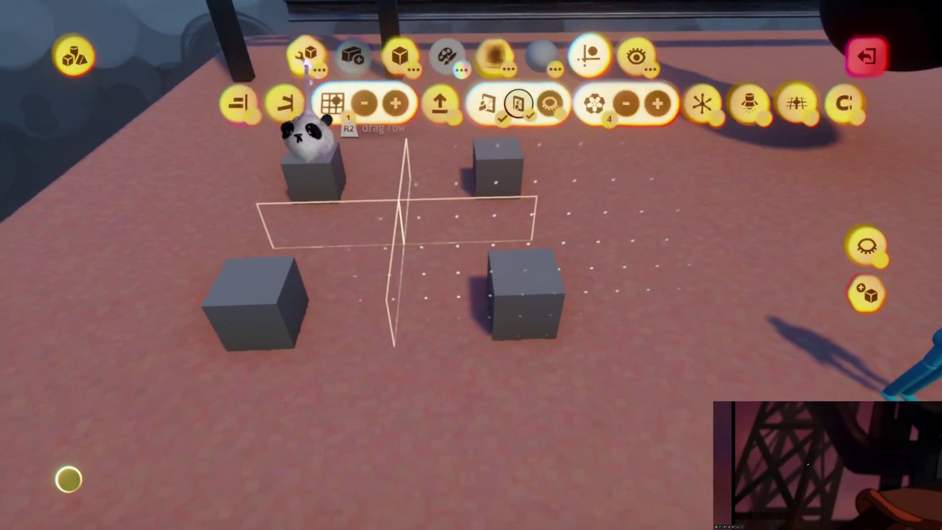
{"action": "left_click", "coordinate": [305, 58]}
{"action": "mouse_move", "coordinate": [491, 317]}
{"action": "left_mouse_down"}
{"action": "mouse_move", "coordinate": [471, 73]}
{"action": "mouse_move", "coordinate": [488, 231]}
{"action": "left_mouse_up"}
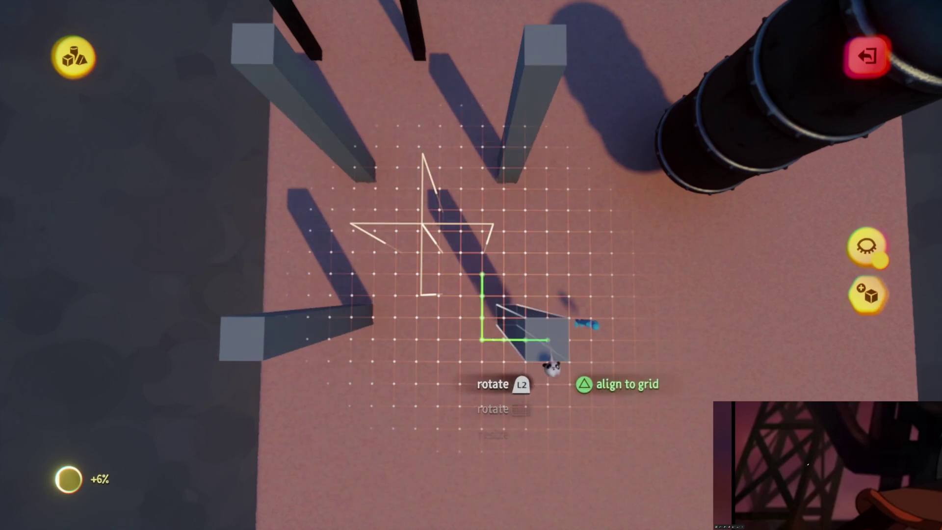
{"action": "mouse_move", "coordinate": [549, 340]}
{"action": "left_mouse_down"}
{"action": "mouse_move", "coordinate": [511, 362]}
{"action": "mouse_move", "coordinate": [497, 314]}
{"action": "mouse_move", "coordinate": [395, 185]}
{"action": "mouse_move", "coordinate": [478, 362]}
{"action": "mouse_move", "coordinate": [482, 334]}
{"action": "mouse_move", "coordinate": [452, 347]}
{"action": "mouse_move", "coordinate": [431, 378]}
{"action": "mouse_move", "coordinate": [337, 333]}
{"action": "mouse_move", "coordinate": [432, 344]}
{"action": "mouse_move", "coordinate": [482, 328]}
{"action": "mouse_move", "coordinate": [451, 516]}
{"action": "left_mouse_up"}
{"action": "mouse_move", "coordinate": [460, 344]}
{"action": "left_mouse_down"}
{"action": "mouse_move", "coordinate": [446, 369]}
{"action": "mouse_move", "coordinate": [442, 294]}
{"action": "mouse_move", "coordinate": [448, 399]}
{"action": "mouse_move", "coordinate": [408, 447]}
{"action": "mouse_move", "coordinate": [419, 393]}
{"action": "left_mouse_up"}
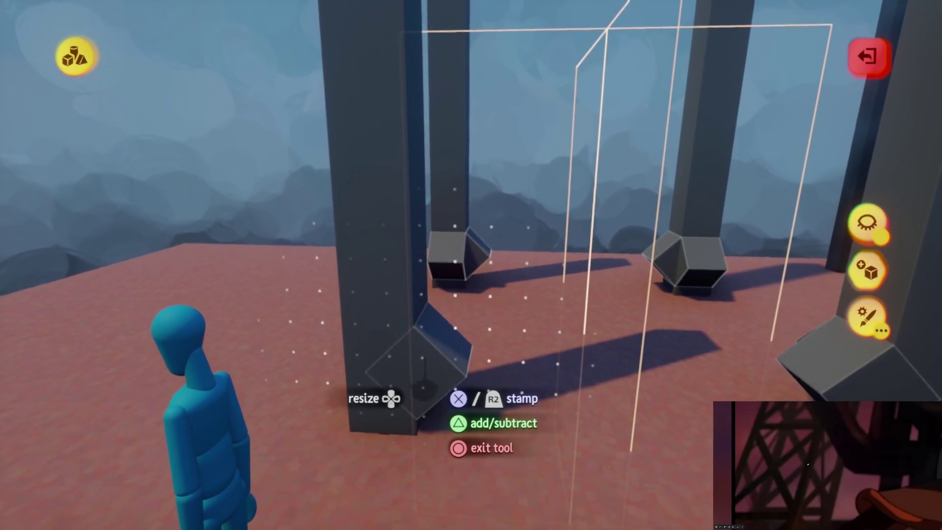
{"action": "left_click_drag", "start_coordinate": [420, 393], "coordinate": [429, 425]}
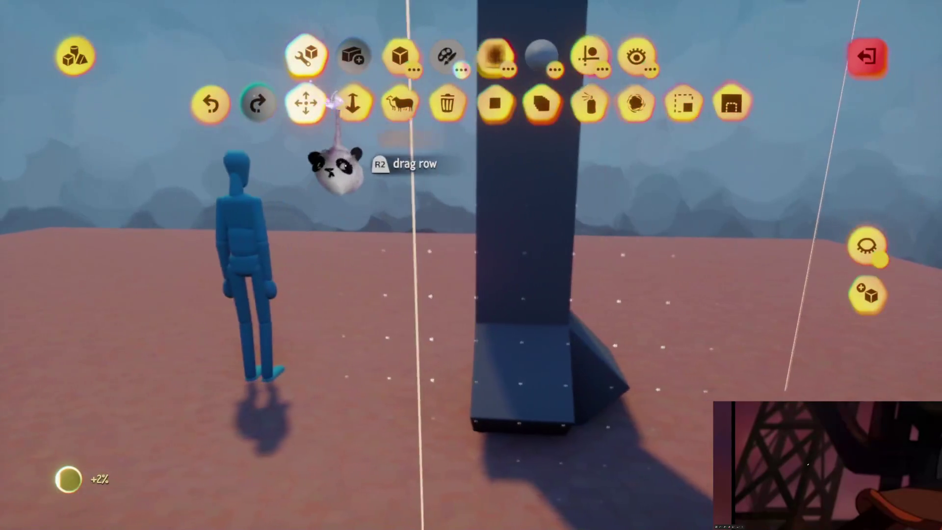
- Stretch the base shape up along the pillar and turn off Clipped Mirror in Guides
{"action": "left_click", "coordinate": [353, 103]}
{"action": "mouse_move", "coordinate": [411, 417]}
{"action": "left_mouse_down"}
{"action": "mouse_move", "coordinate": [379, 465]}
{"action": "mouse_move", "coordinate": [389, 431]}
{"action": "mouse_move", "coordinate": [491, 452]}
{"action": "left_mouse_up"}
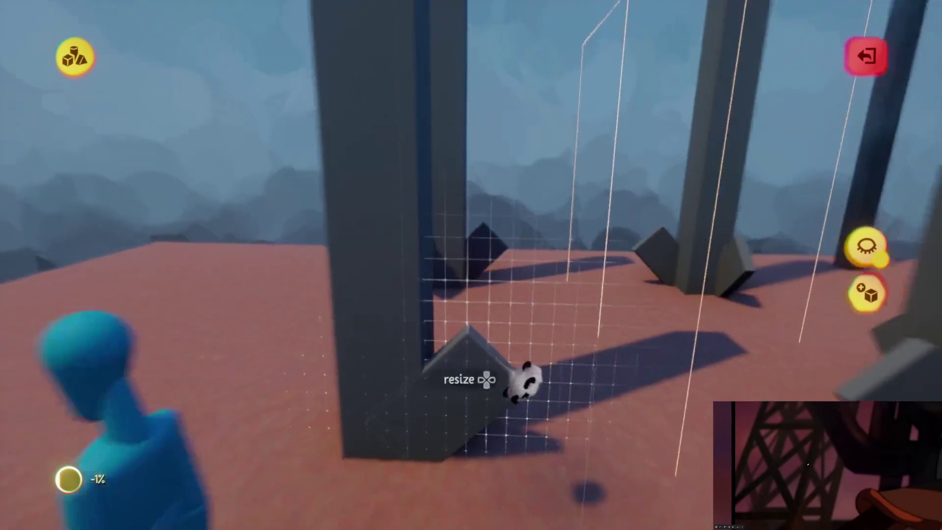
{"action": "mouse_move", "coordinate": [524, 382]}
{"action": "left_mouse_down"}
{"action": "mouse_move", "coordinate": [482, 248]}
{"action": "mouse_move", "coordinate": [494, 219]}
{"action": "mouse_move", "coordinate": [520, 202]}
{"action": "mouse_move", "coordinate": [374, 399]}
{"action": "left_mouse_up"}
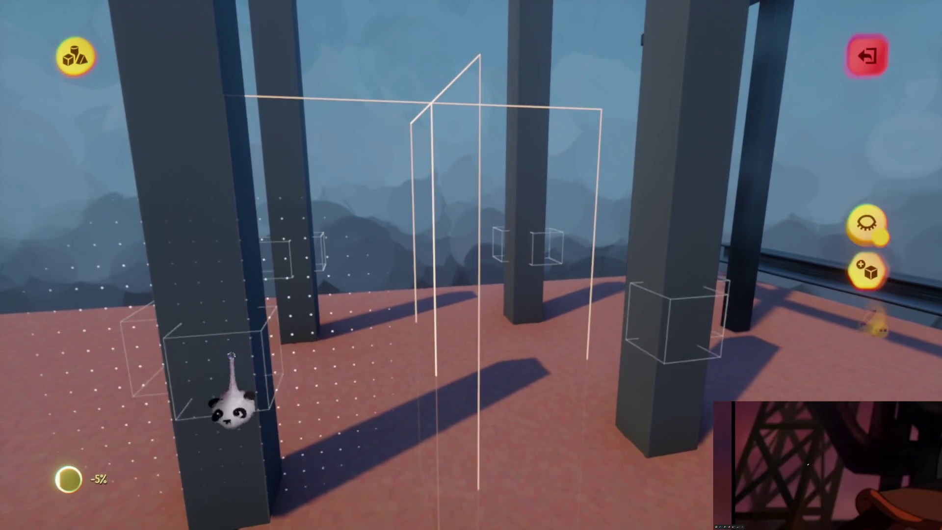
{"action": "key", "text": "Escape"}
{"action": "left_click", "coordinate": [558, 56]}
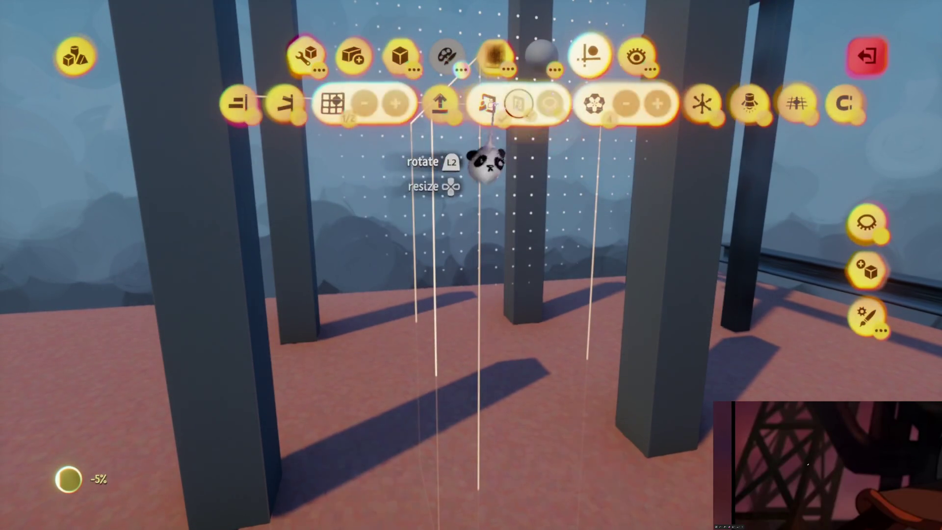
{"action": "left_click", "coordinate": [518, 104]}
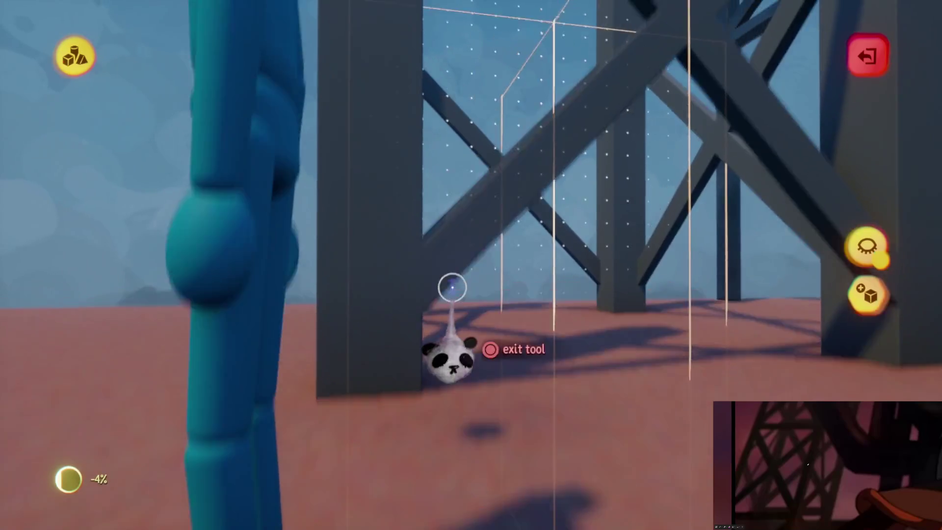
- Rotate the diagonal beam about 6° and place it across the frame
{"action": "key", "text": "Escape"}
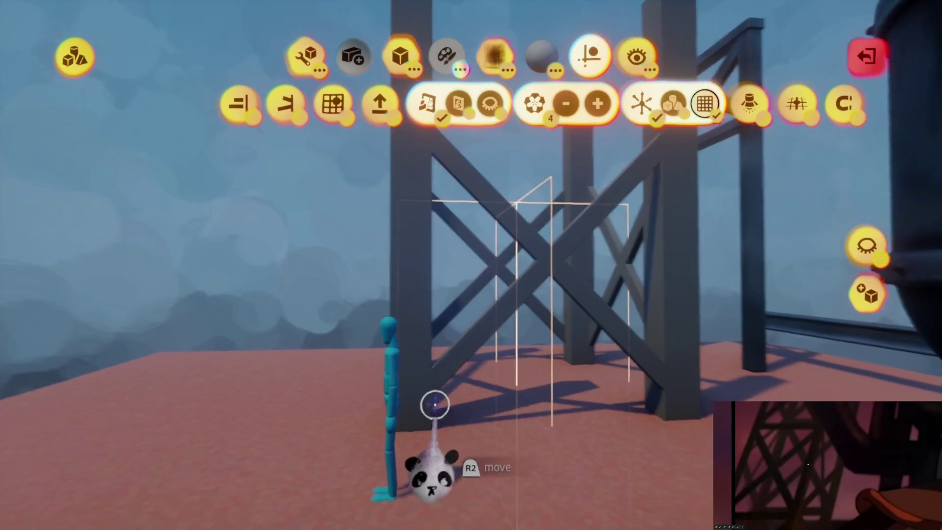
{"action": "key", "text": "Escape"}
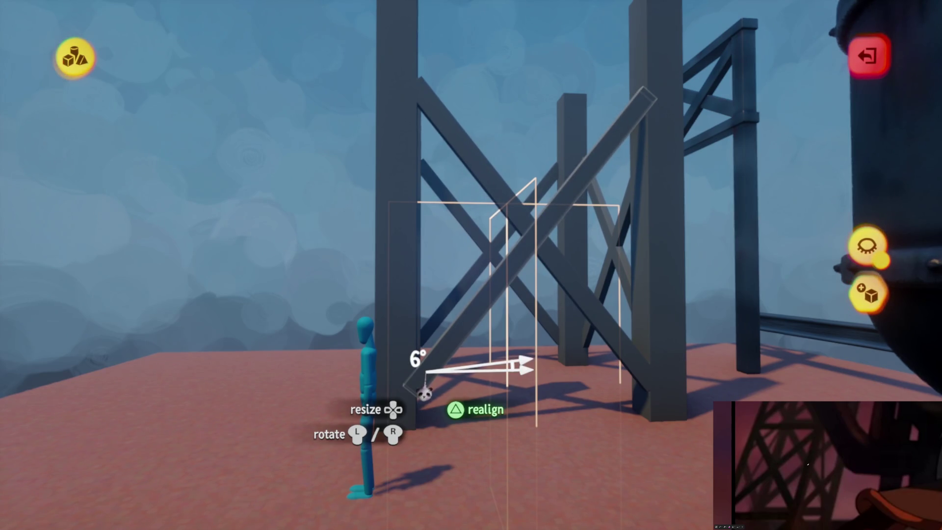
{"action": "left_click_drag", "start_coordinate": [423, 392], "coordinate": [414, 347]}
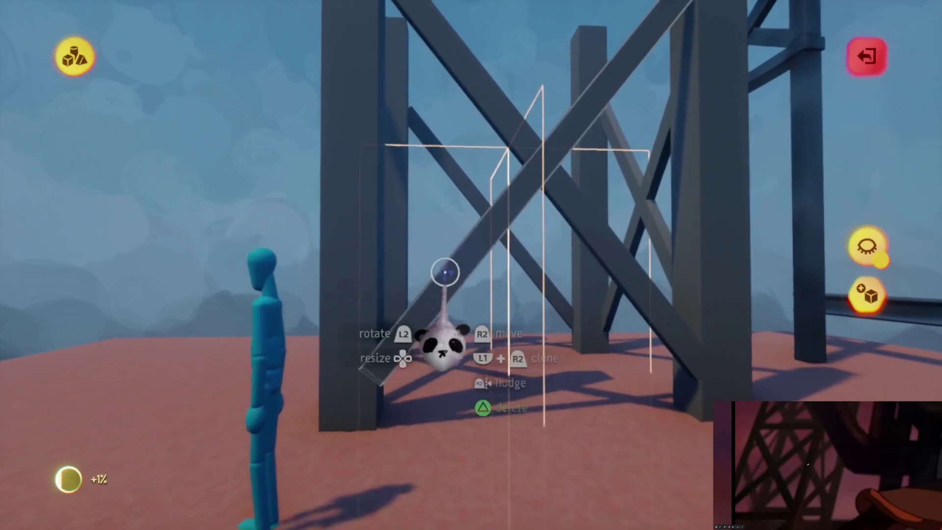
{"action": "mouse_move", "coordinate": [428, 300]}
{"action": "left_mouse_down"}
{"action": "mouse_move", "coordinate": [427, 337]}
{"action": "mouse_move", "coordinate": [387, 248]}
{"action": "left_mouse_up"}
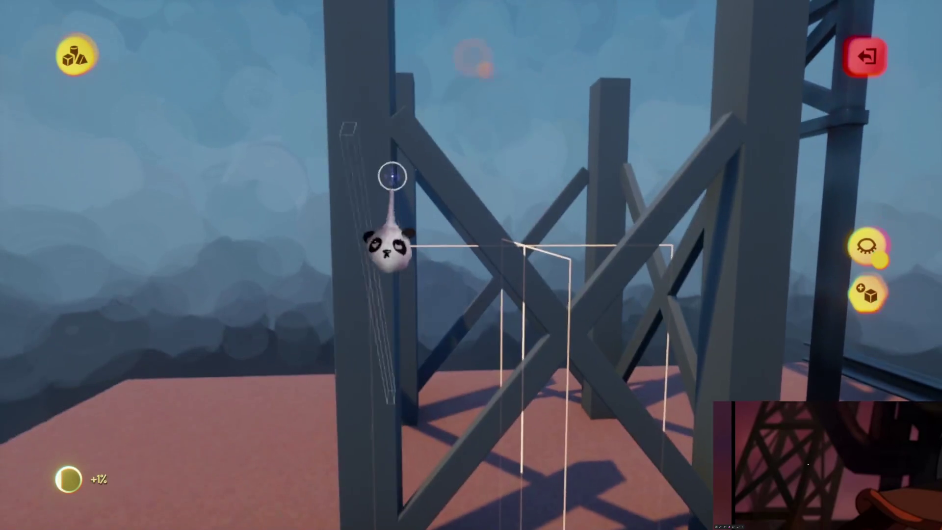
{"action": "key", "text": "Tab"}
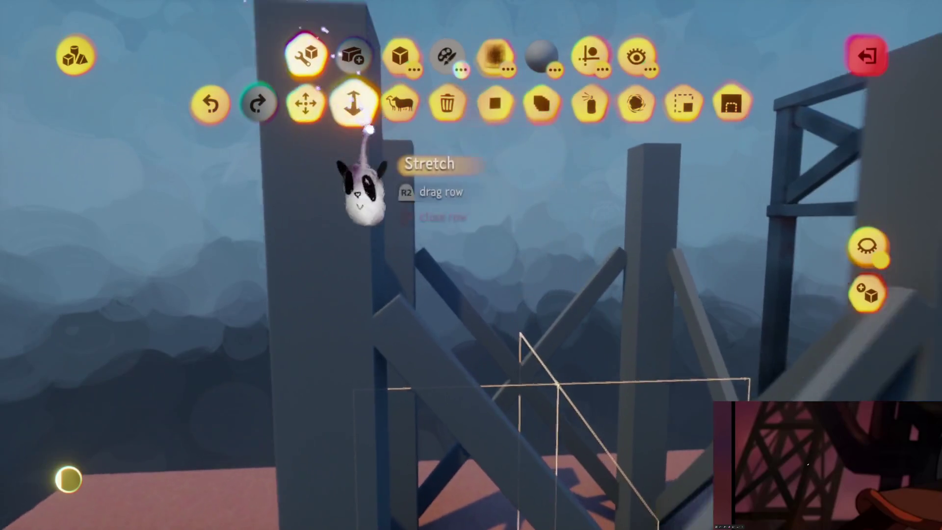
{"action": "left_click", "coordinate": [352, 103]}
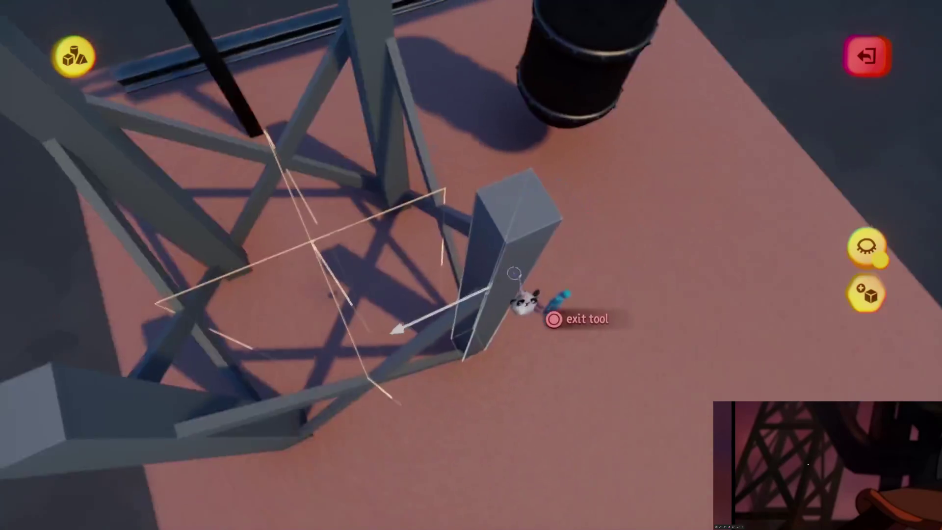
- Convert the grey block to a stamp and reshape its profile into a channel-section beam
{"action": "key", "text": "s"}
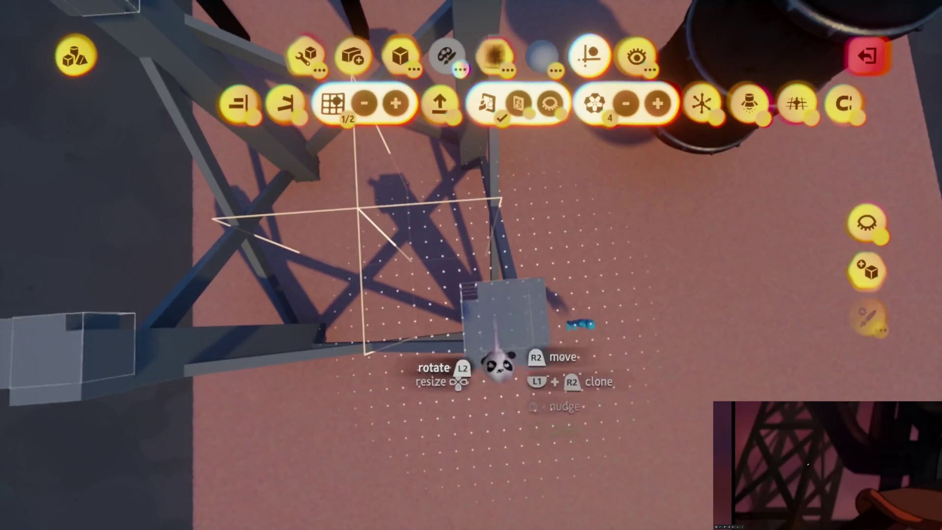
{"action": "left_click", "coordinate": [483, 339]}
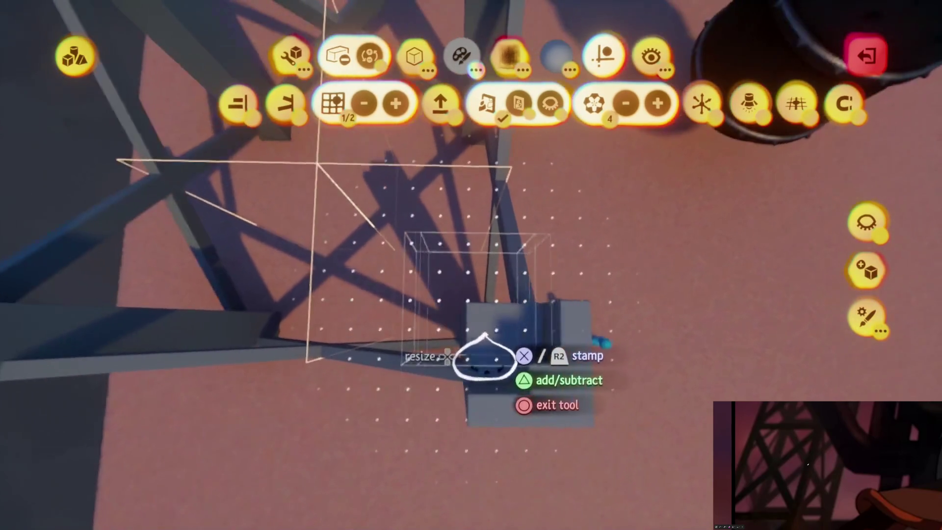
{"action": "key", "text": "c"}
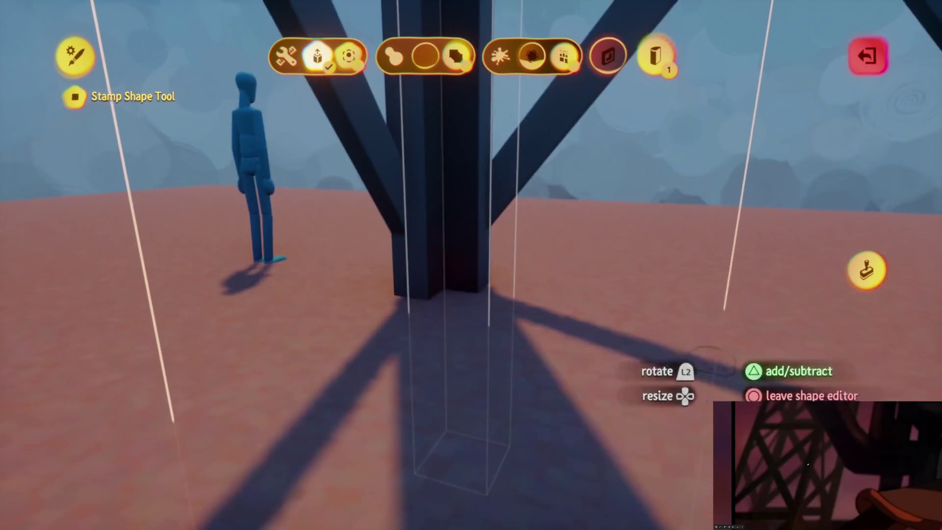
{"action": "key", "text": "Escape"}
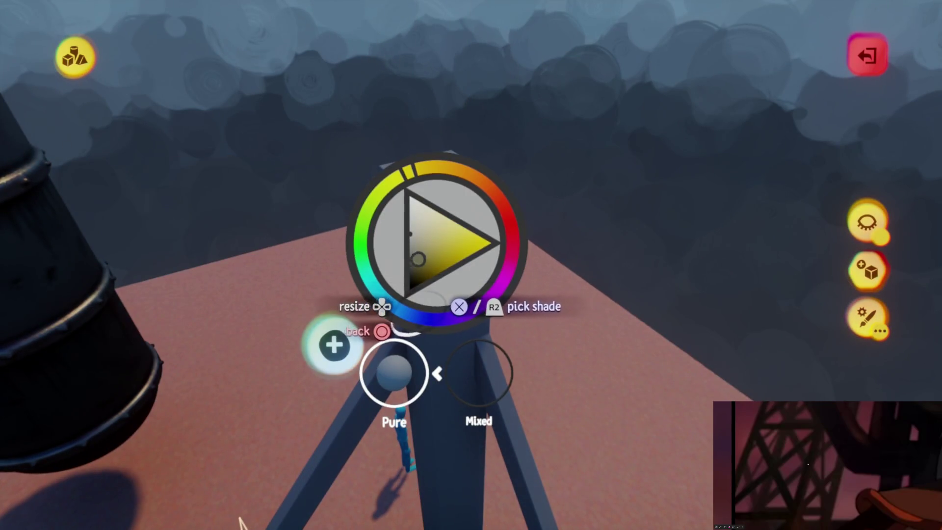
- Pick the pillars' dark blue shade and raise the central column higher up the tower
{"action": "left_click", "coordinate": [435, 297]}
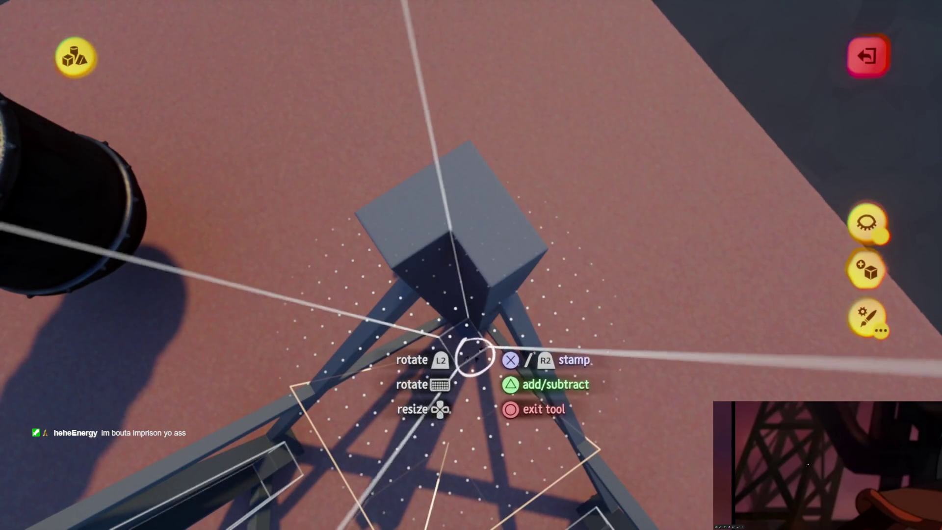
{"action": "key", "text": "Escape"}
{"action": "mouse_move", "coordinate": [452, 303]}
{"action": "left_mouse_down"}
{"action": "mouse_move", "coordinate": [448, 280]}
{"action": "mouse_move", "coordinate": [329, 120]}
{"action": "left_mouse_up"}
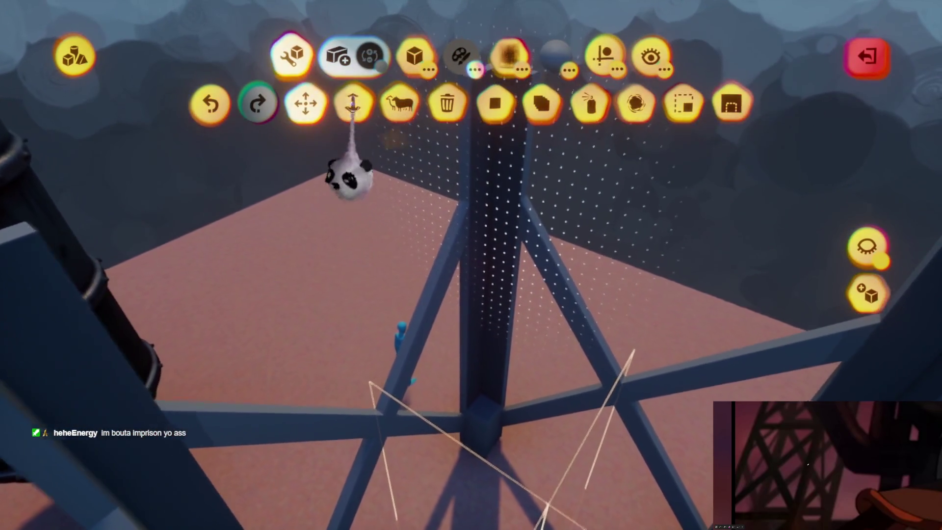
{"action": "left_click", "coordinate": [353, 101]}
{"action": "mouse_move", "coordinate": [449, 415]}
{"action": "left_mouse_down"}
{"action": "mouse_move", "coordinate": [450, 298]}
{"action": "mouse_move", "coordinate": [421, 315]}
{"action": "mouse_move", "coordinate": [379, 212]}
{"action": "left_mouse_up"}
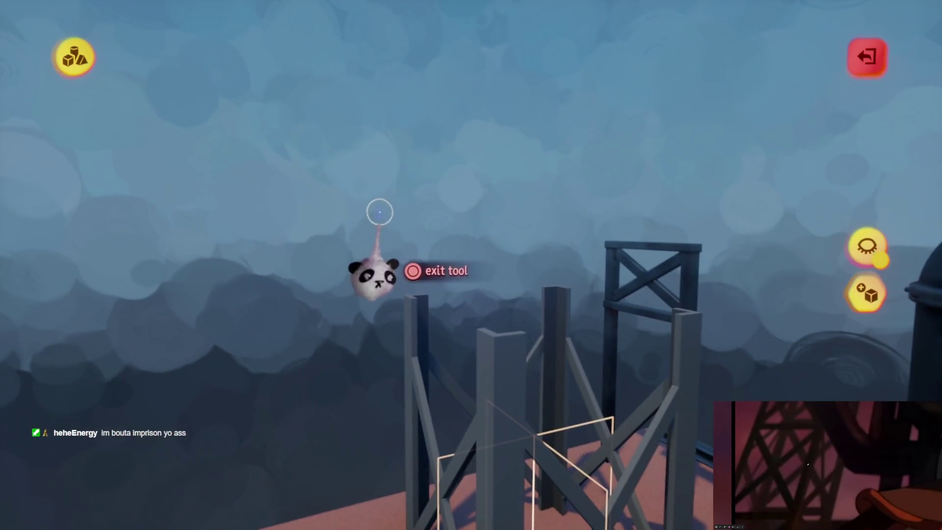
{"action": "key", "text": "Escape"}
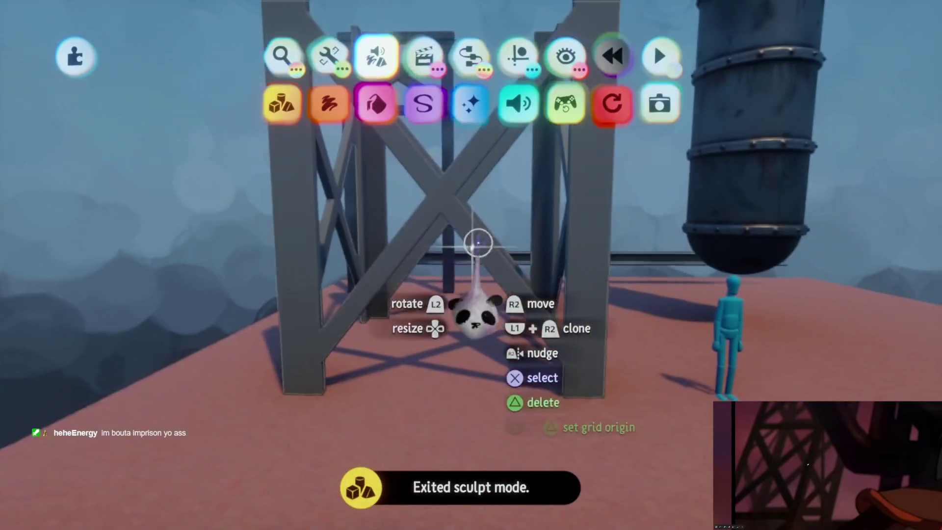
- Clone the lattice tower section with L1+R2 and stack the copy on top of the original
{"action": "mouse_move", "coordinate": [437, 253]}
{"action": "left_mouse_down"}
{"action": "mouse_move", "coordinate": [496, 420]}
{"action": "mouse_move", "coordinate": [486, 418]}
{"action": "mouse_move", "coordinate": [466, 351]}
{"action": "mouse_move", "coordinate": [431, 410]}
{"action": "left_mouse_up"}
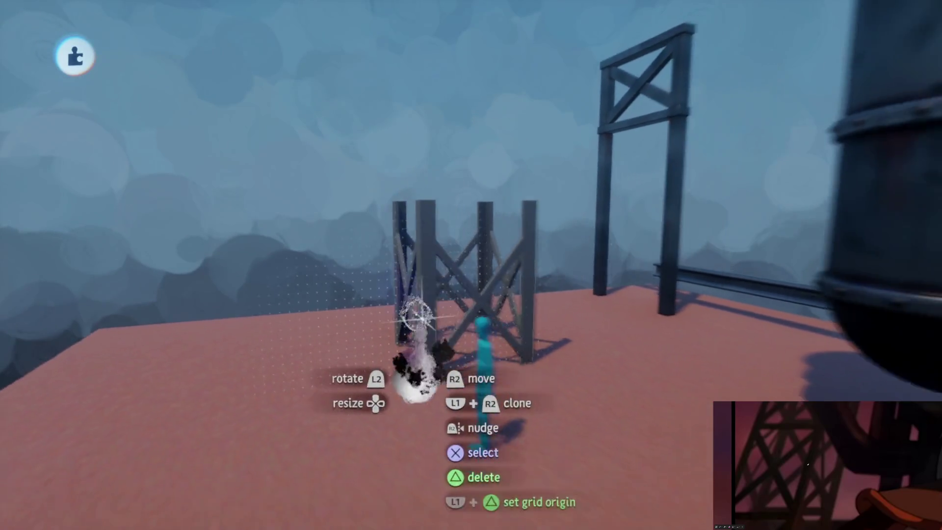
{"action": "mouse_move", "coordinate": [478, 261]}
{"action": "left_mouse_down"}
{"action": "mouse_move", "coordinate": [463, 330]}
{"action": "mouse_move", "coordinate": [472, 348]}
{"action": "mouse_move", "coordinate": [456, 320]}
{"action": "left_mouse_up"}
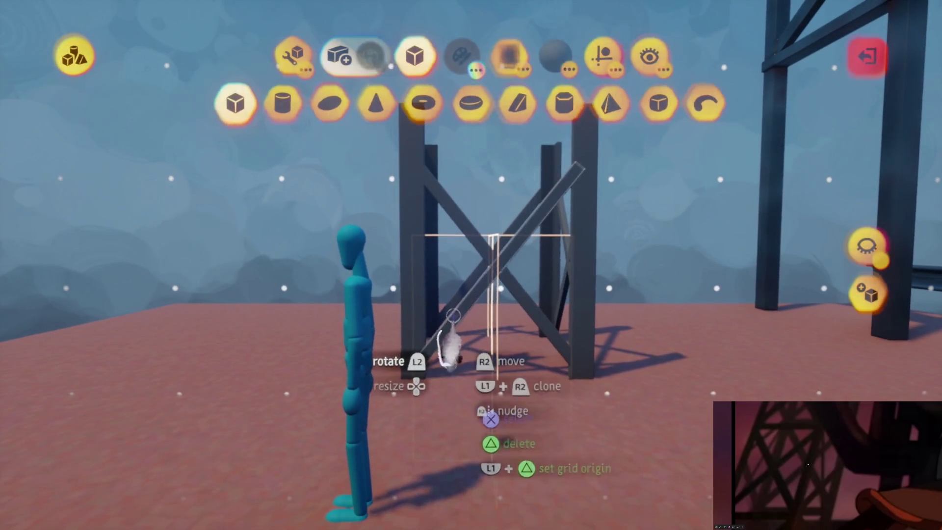
{"action": "mouse_move", "coordinate": [456, 268]}
{"action": "left_mouse_down"}
{"action": "mouse_move", "coordinate": [459, 244]}
{"action": "mouse_move", "coordinate": [431, 269]}
{"action": "mouse_move", "coordinate": [445, 255]}
{"action": "mouse_move", "coordinate": [449, 275]}
{"action": "left_mouse_up"}
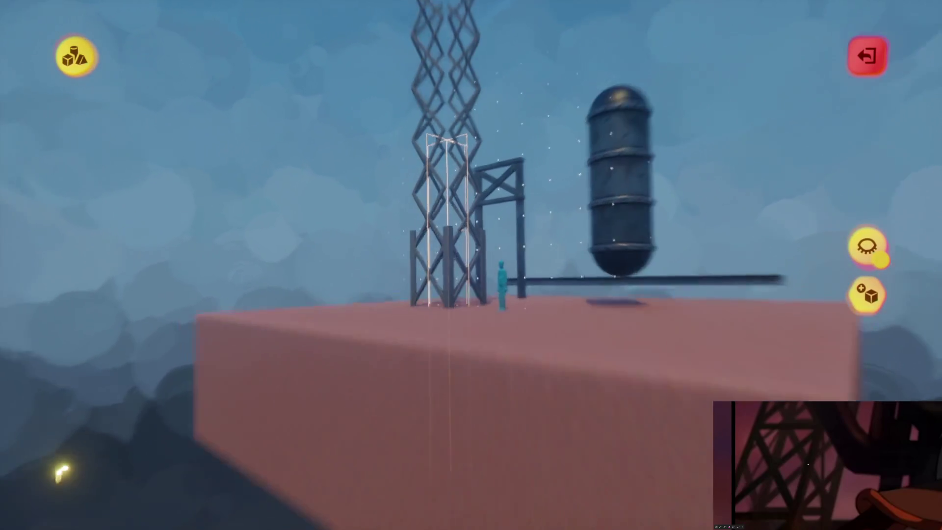
- Stretch the tower's central pillar down to the pink platform, orbiting to check its full length
{"action": "left_click", "coordinate": [290, 53]}
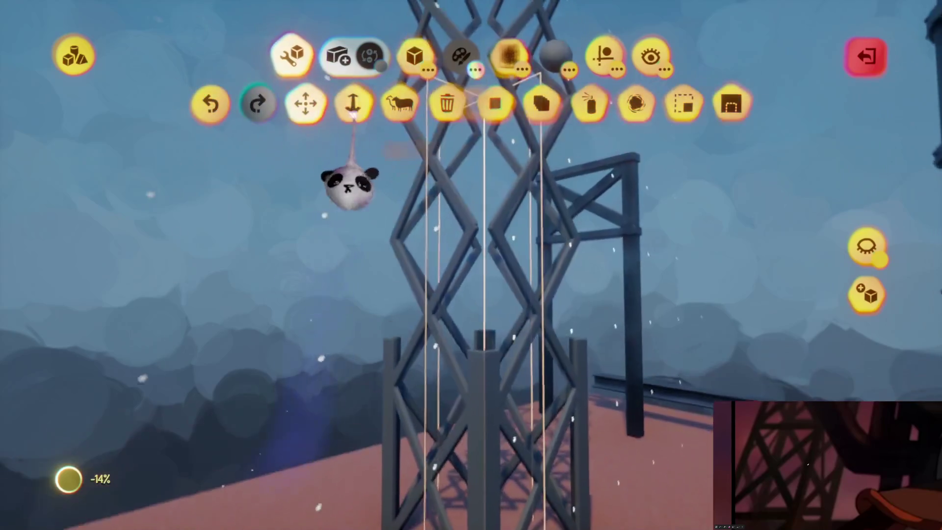
{"action": "left_click_drag", "start_coordinate": [463, 338], "coordinate": [477, 402]}
{"action": "mouse_move", "coordinate": [476, 456]}
{"action": "left_mouse_down"}
{"action": "mouse_move", "coordinate": [475, 238]}
{"action": "mouse_move", "coordinate": [483, 349]}
{"action": "left_mouse_up"}
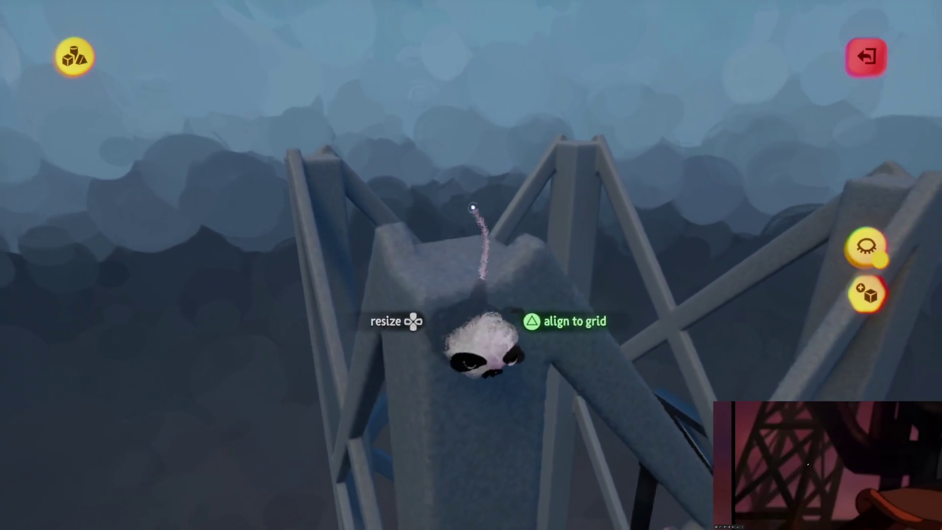
{"action": "mouse_move", "coordinate": [464, 412]}
{"action": "left_mouse_down"}
{"action": "mouse_move", "coordinate": [462, 362]}
{"action": "mouse_move", "coordinate": [431, 316]}
{"action": "mouse_move", "coordinate": [435, 280]}
{"action": "mouse_move", "coordinate": [479, 334]}
{"action": "mouse_move", "coordinate": [459, 378]}
{"action": "left_mouse_up"}
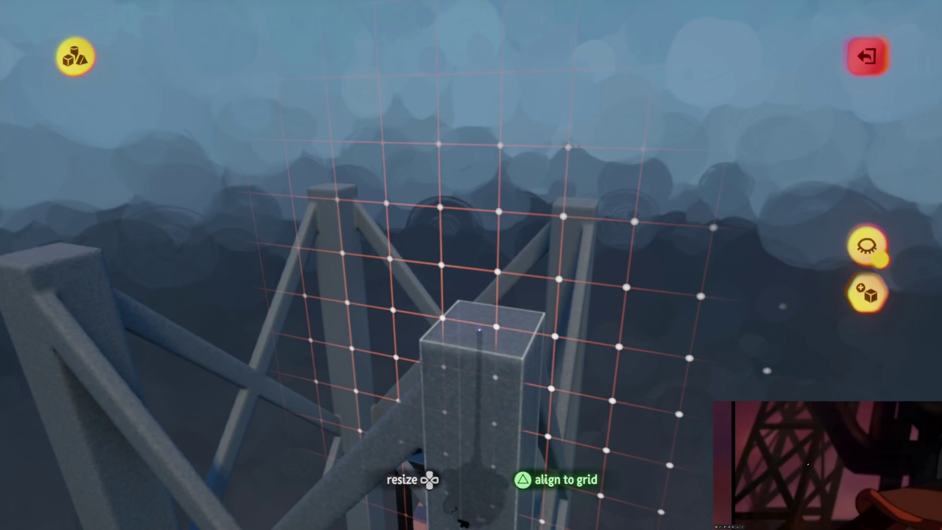
{"action": "mouse_move", "coordinate": [480, 331]}
{"action": "left_mouse_down"}
{"action": "mouse_move", "coordinate": [479, 270]}
{"action": "mouse_move", "coordinate": [458, 267]}
{"action": "mouse_move", "coordinate": [499, 402]}
{"action": "mouse_move", "coordinate": [479, 500]}
{"action": "mouse_move", "coordinate": [459, 337]}
{"action": "mouse_move", "coordinate": [467, 326]}
{"action": "mouse_move", "coordinate": [457, 206]}
{"action": "left_mouse_up"}
{"action": "mouse_move", "coordinate": [451, 248]}
{"action": "left_mouse_down"}
{"action": "mouse_move", "coordinate": [454, 168]}
{"action": "mouse_move", "coordinate": [468, 204]}
{"action": "mouse_move", "coordinate": [452, 232]}
{"action": "left_mouse_up"}
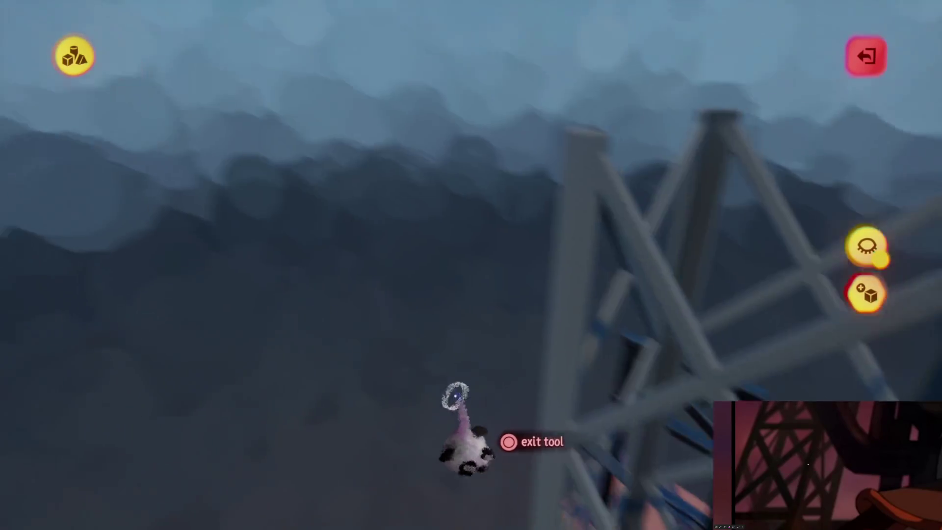
{"action": "mouse_move", "coordinate": [456, 396]}
{"action": "left_mouse_down"}
{"action": "mouse_move", "coordinate": [476, 381]}
{"action": "mouse_move", "coordinate": [586, 427]}
{"action": "left_mouse_up"}
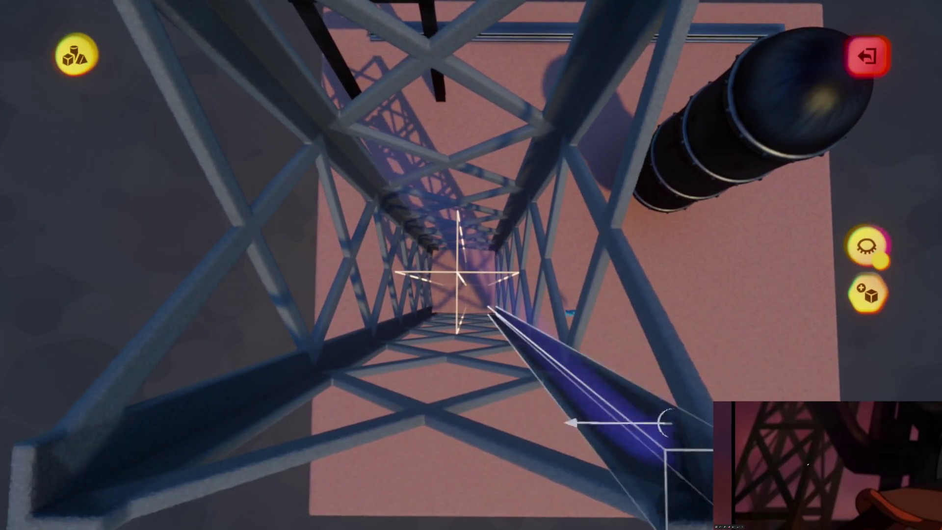
{"action": "left_click_drag", "start_coordinate": [667, 423], "coordinate": [505, 346]}
{"action": "mouse_move", "coordinate": [485, 291]}
{"action": "left_mouse_down"}
{"action": "mouse_move", "coordinate": [467, 273]}
{"action": "mouse_move", "coordinate": [477, 275]}
{"action": "mouse_move", "coordinate": [461, 236]}
{"action": "left_mouse_up"}
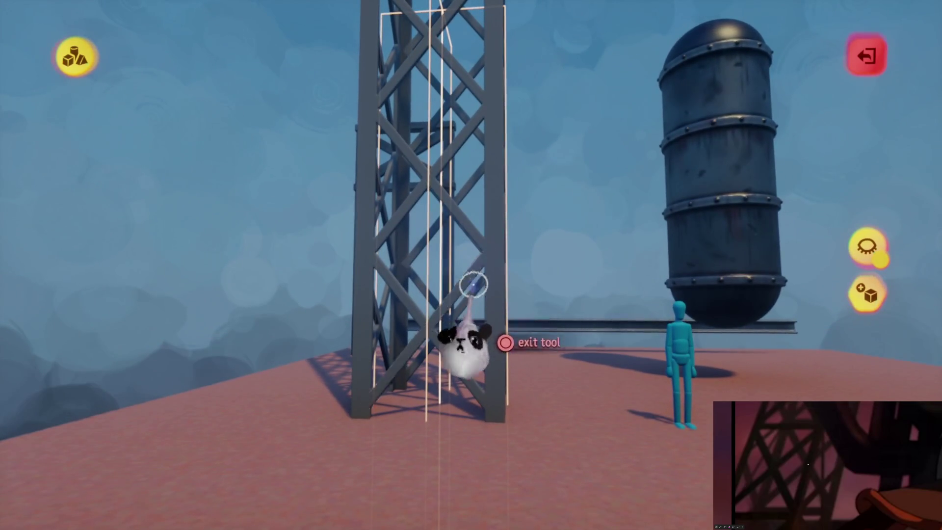
- Zoom in on the tower's beams, pick a mid-grey swatch, and undo the unwanted beam extensions
{"action": "mouse_move", "coordinate": [468, 363]}
{"action": "left_mouse_down"}
{"action": "mouse_move", "coordinate": [482, 362]}
{"action": "mouse_move", "coordinate": [463, 320]}
{"action": "left_mouse_up"}
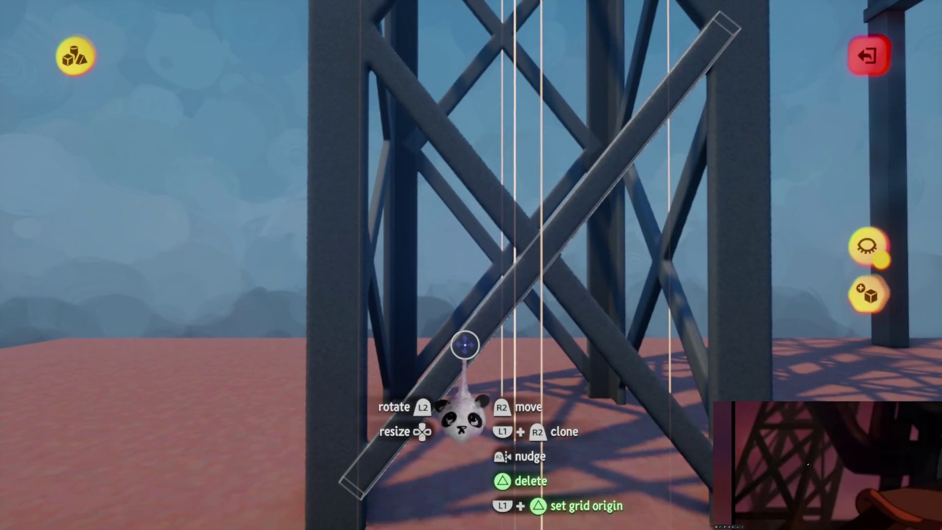
{"action": "left_click_drag", "start_coordinate": [401, 271], "coordinate": [427, 331]}
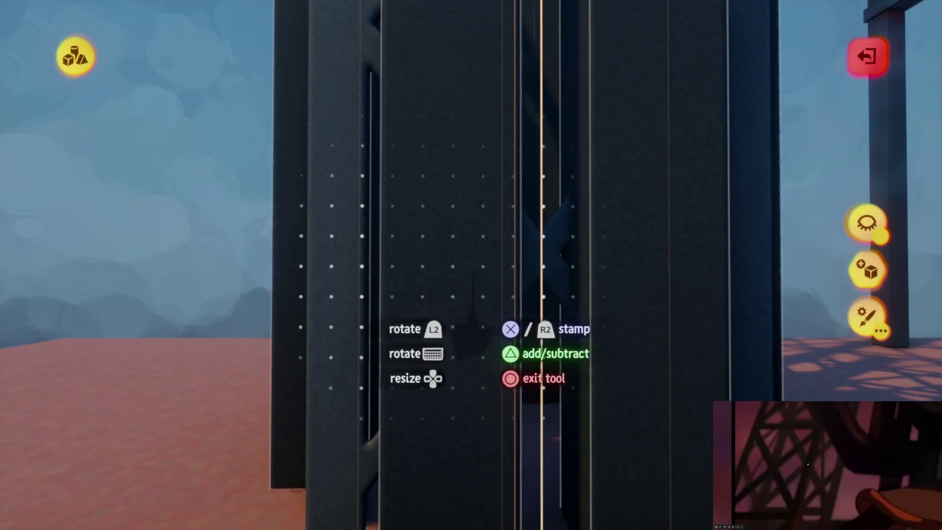
{"action": "left_click", "coordinate": [514, 325]}
{"action": "key", "text": "Escape"}
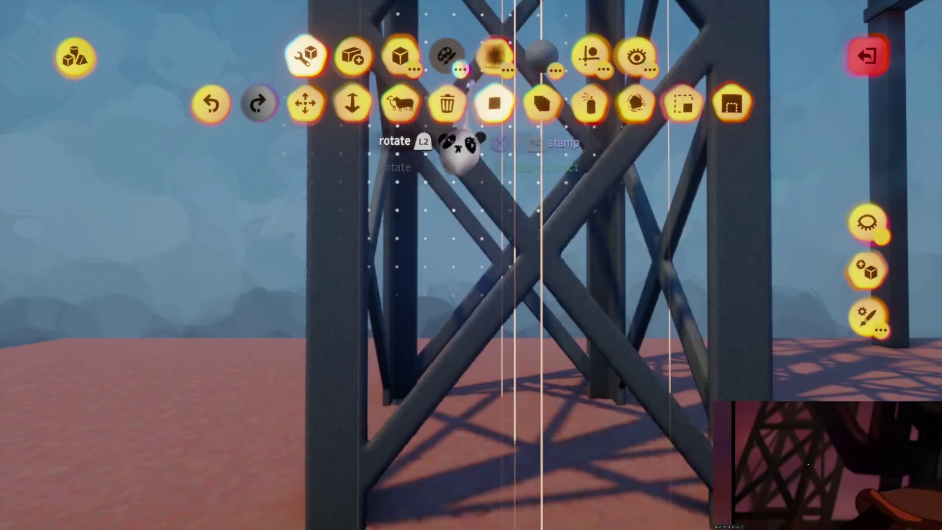
{"action": "left_click", "coordinate": [307, 104]}
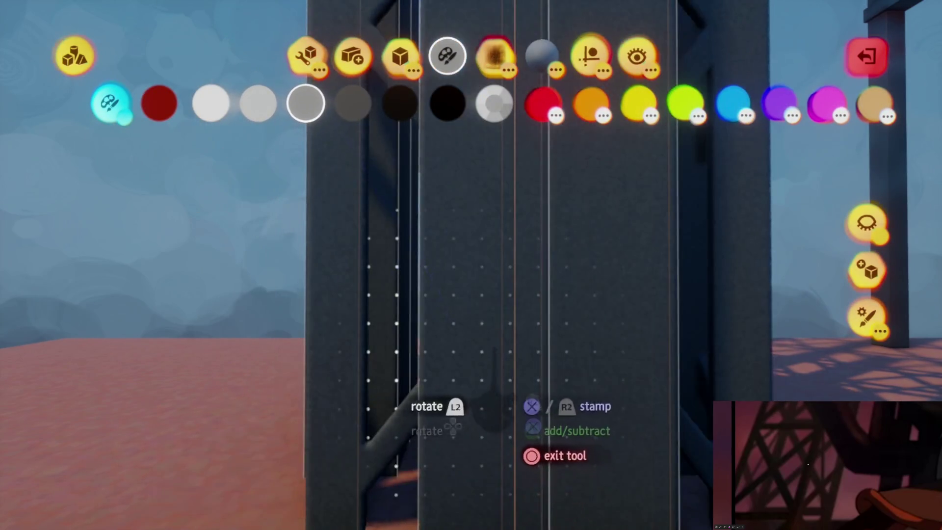
{"action": "key", "text": "ctrl+z"}
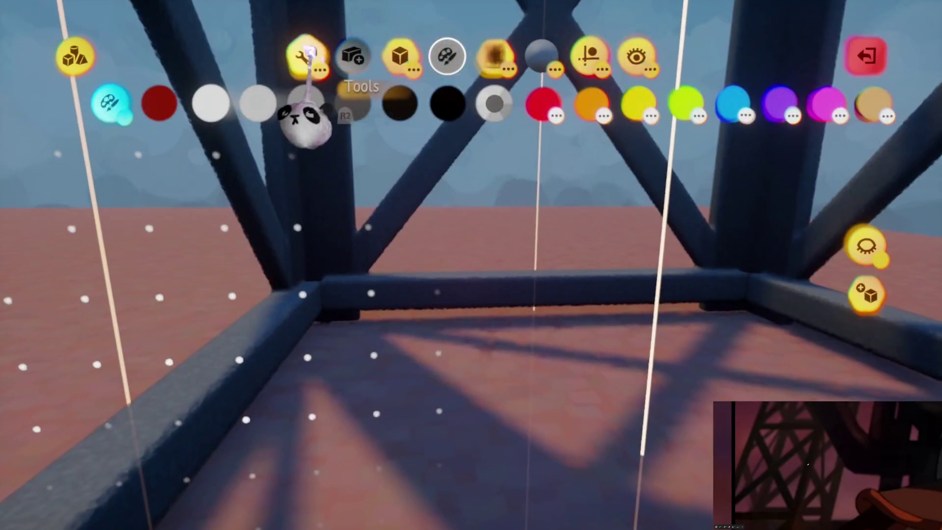
- Lift the crossbeam higher up the tower with the single-axis stretch tool
{"action": "left_click", "coordinate": [310, 51]}
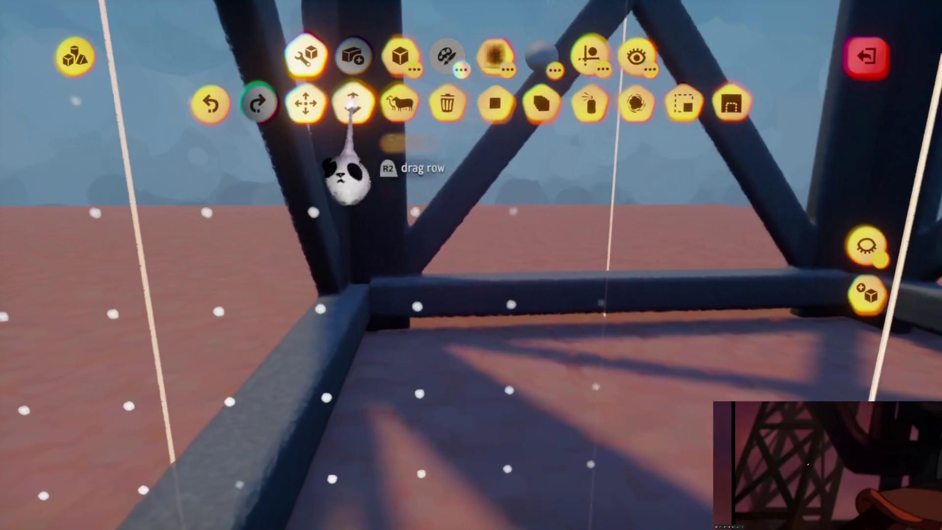
{"action": "left_click", "coordinate": [351, 103]}
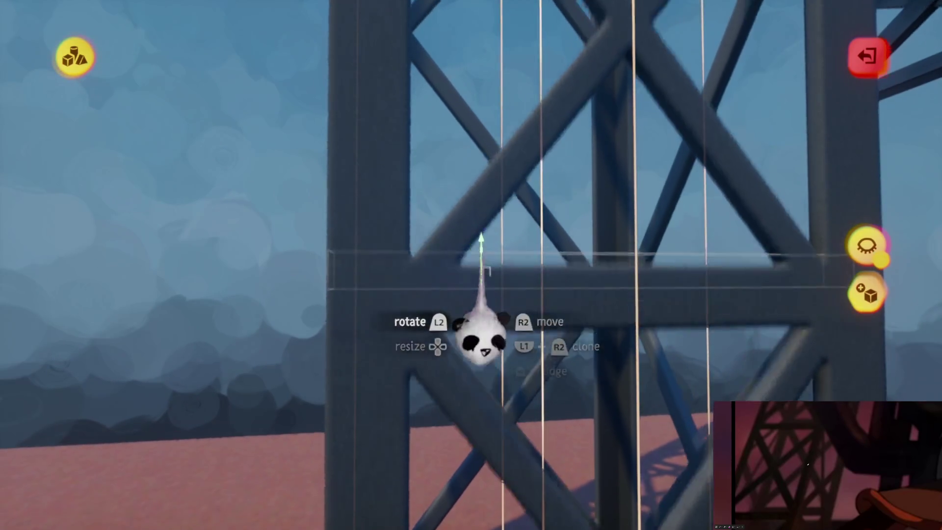
{"action": "left_click_drag", "start_coordinate": [481, 339], "coordinate": [487, 240]}
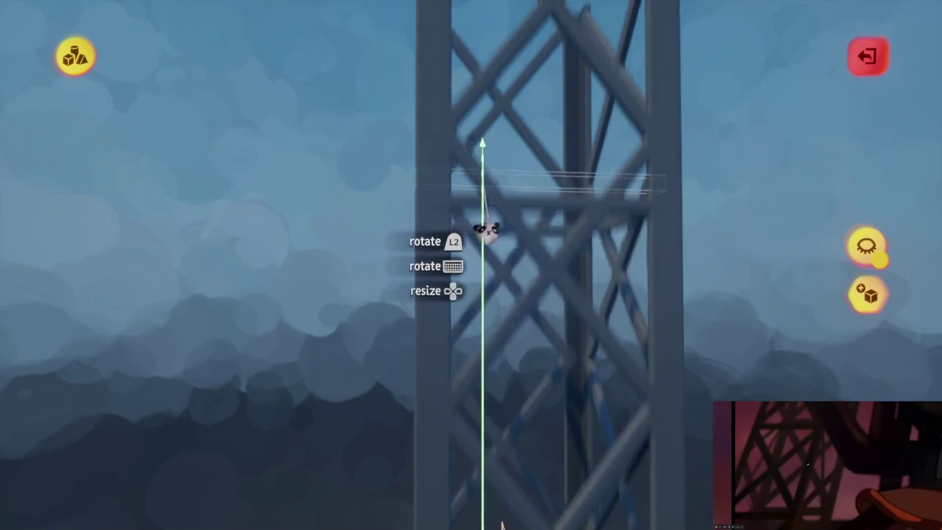
- Add clones of the held crossbeam upward so the lattice tower grows taller
{"action": "left_click_drag", "start_coordinate": [491, 279], "coordinate": [496, 373]}
{"action": "scroll", "coordinate": [493, 280], "scroll_direction": "up", "scroll_amount": 3}
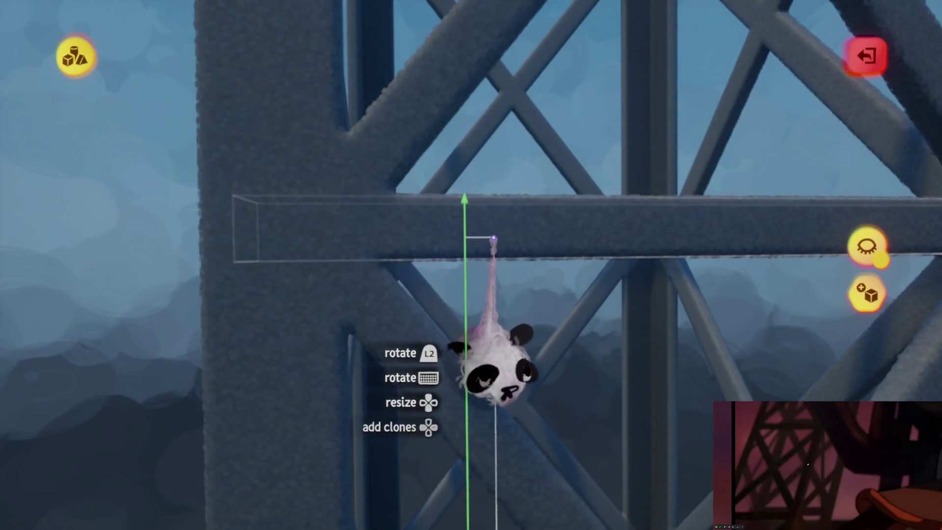
{"action": "mouse_move", "coordinate": [494, 239]}
{"action": "left_mouse_down"}
{"action": "mouse_move", "coordinate": [488, 288]}
{"action": "mouse_move", "coordinate": [489, 253]}
{"action": "left_mouse_up"}
{"action": "scroll", "coordinate": [488, 288], "scroll_direction": "down", "scroll_amount": 5}
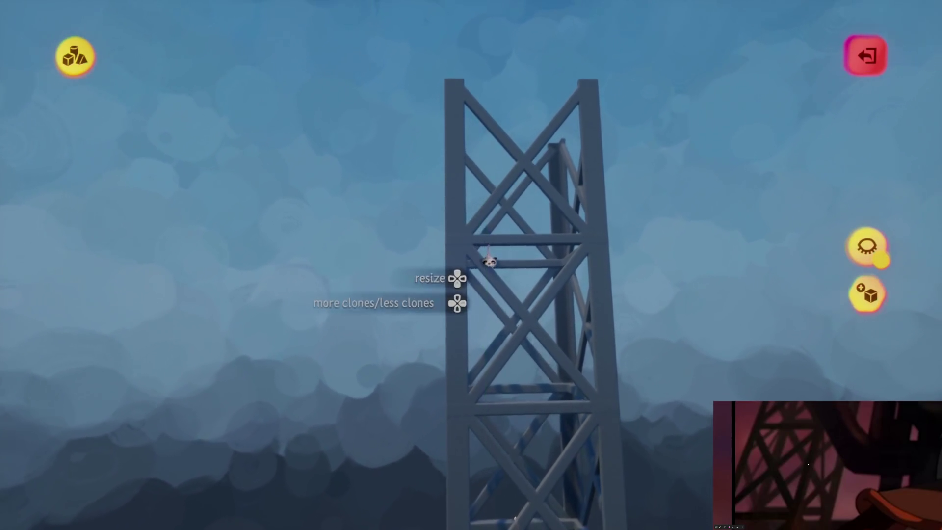
{"action": "scroll", "coordinate": [489, 262], "scroll_direction": "down", "scroll_amount": 3}
{"action": "scroll", "coordinate": [490, 253], "scroll_direction": "up", "scroll_amount": 3}
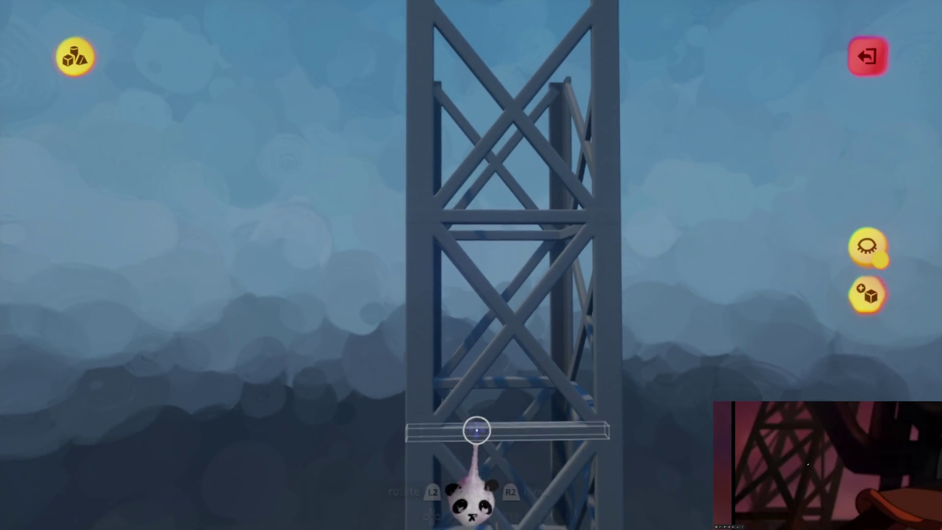
{"action": "scroll", "coordinate": [483, 339], "scroll_direction": "up", "scroll_amount": 3}
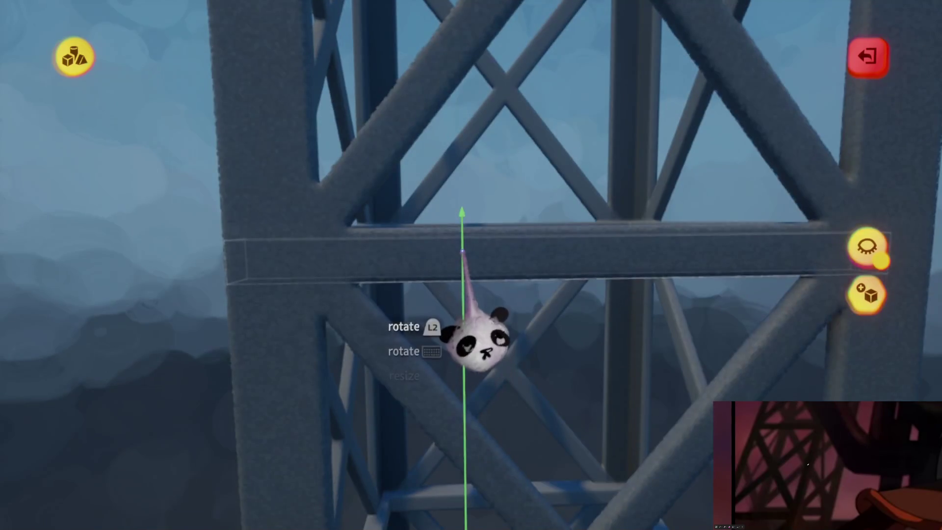
{"action": "scroll", "coordinate": [462, 241], "scroll_direction": "down", "scroll_amount": 3}
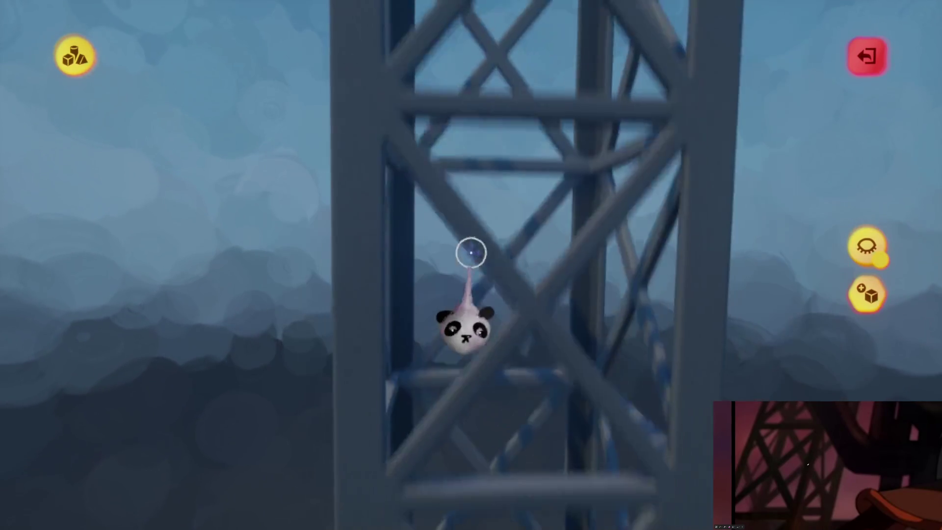
{"action": "scroll", "coordinate": [468, 243], "scroll_direction": "down", "scroll_amount": 3}
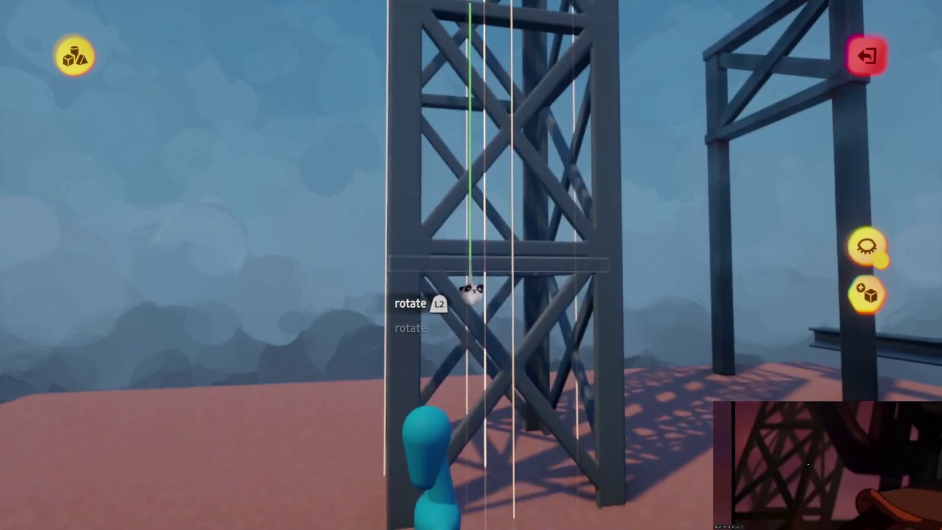
{"action": "scroll", "coordinate": [468, 289], "scroll_direction": "up", "scroll_amount": 3}
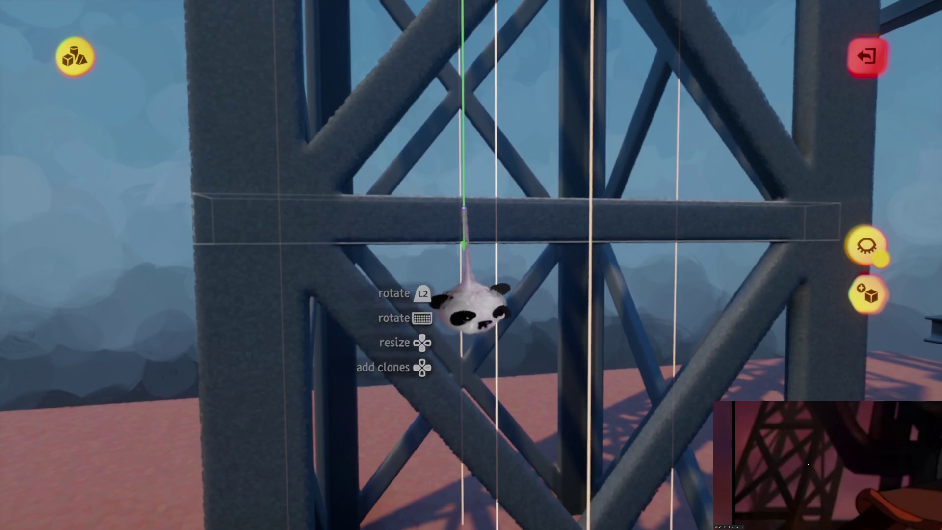
{"action": "scroll", "coordinate": [469, 312], "scroll_direction": "down", "scroll_amount": 5}
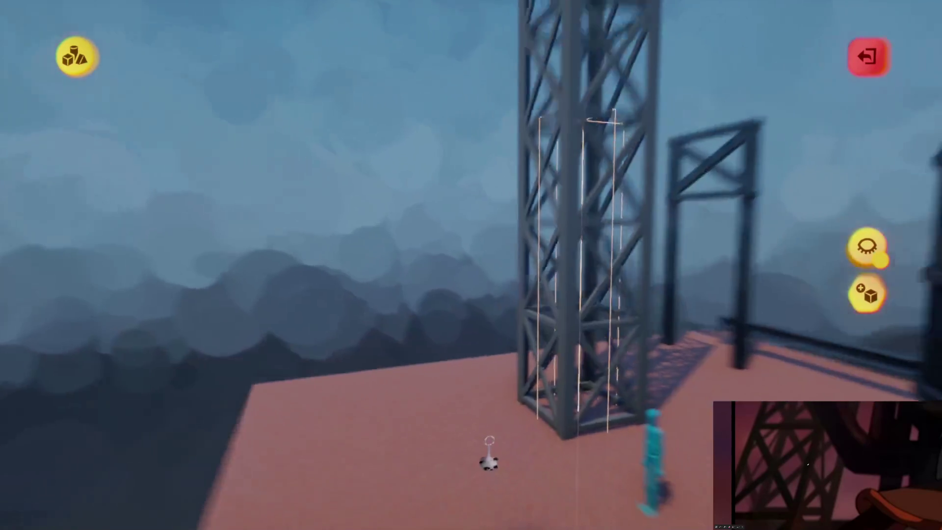
{"action": "scroll", "coordinate": [489, 452], "scroll_direction": "down", "scroll_amount": 5}
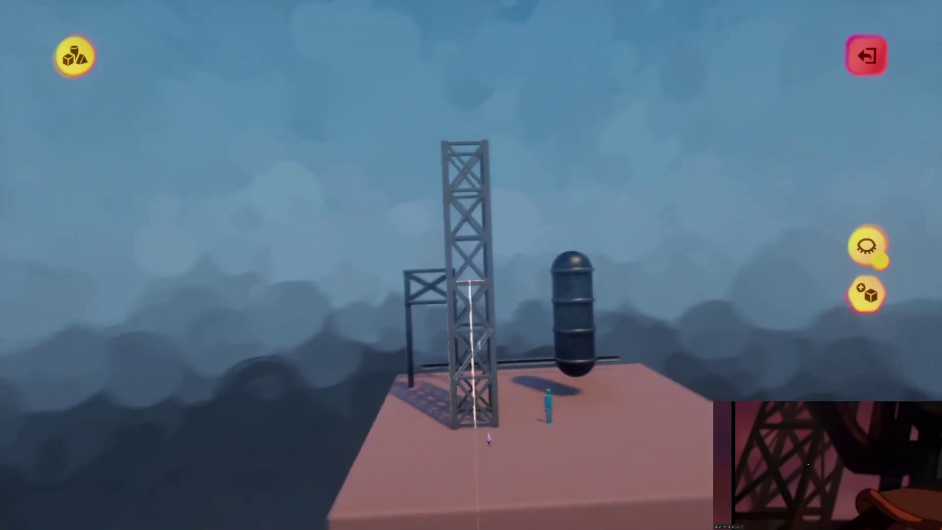
{"action": "scroll", "coordinate": [489, 438], "scroll_direction": "up", "scroll_amount": 2}
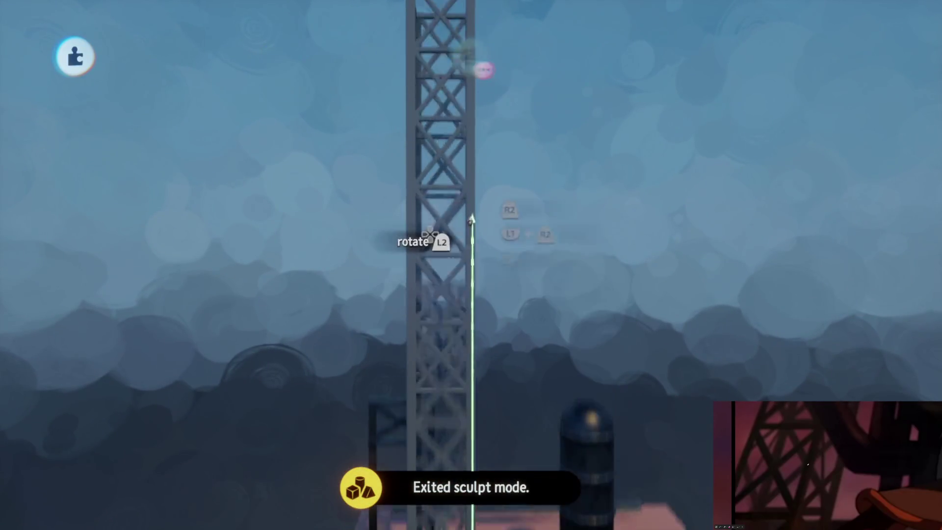
- Finish cloning the lattice section on the tower
{"action": "scroll", "coordinate": [471, 199], "scroll_direction": "up", "scroll_amount": 2}
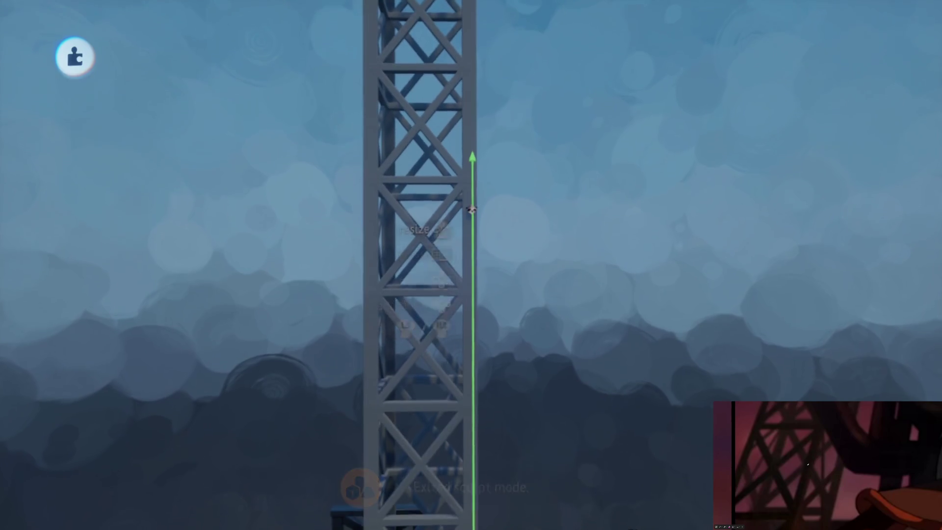
{"action": "scroll", "coordinate": [473, 202], "scroll_direction": "down", "scroll_amount": 5}
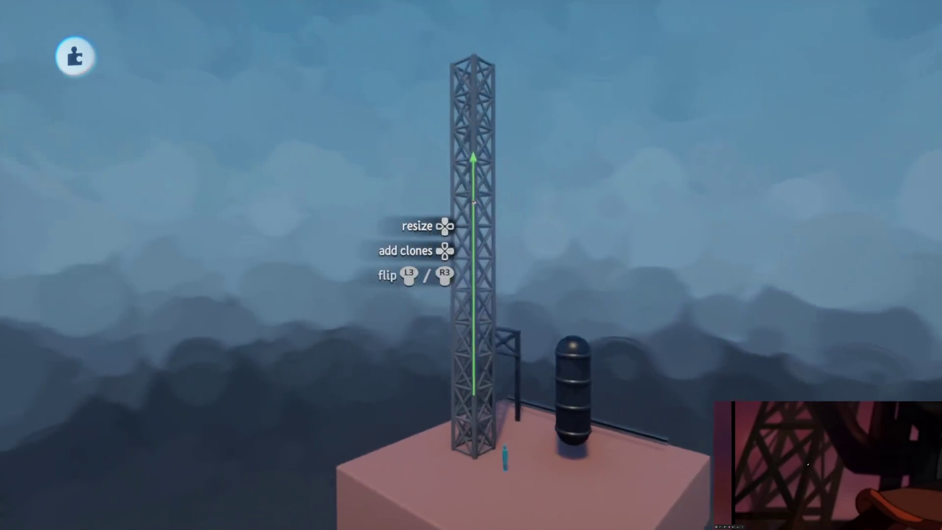
{"action": "scroll", "coordinate": [472, 202], "scroll_direction": "right", "scroll_amount": 5}
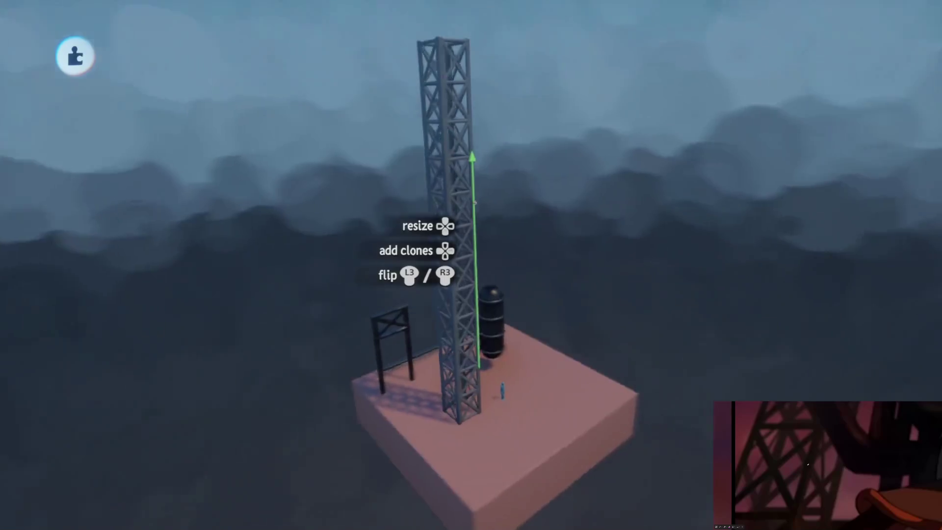
{"action": "scroll", "coordinate": [473, 201], "scroll_direction": "up", "scroll_amount": 3}
{"action": "scroll", "coordinate": [474, 200], "scroll_direction": "left", "scroll_amount": 5}
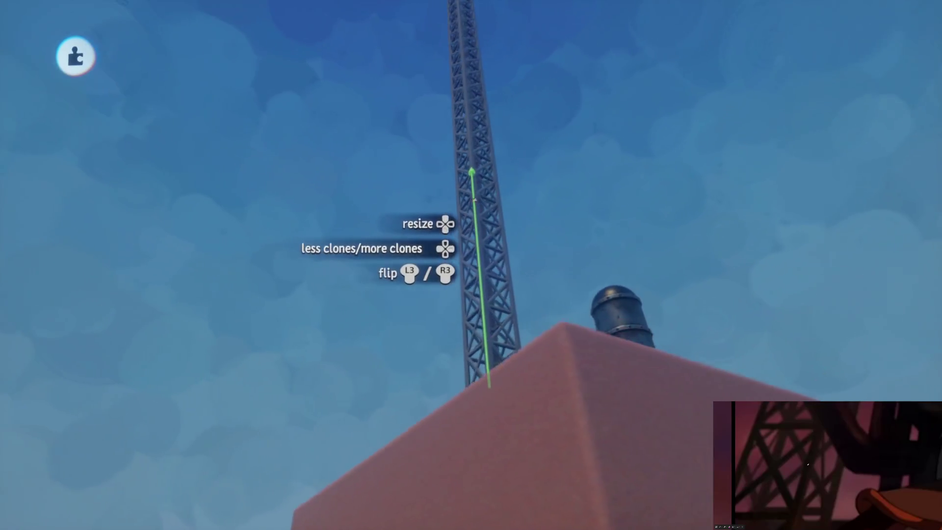
{"action": "scroll", "coordinate": [472, 172], "scroll_direction": "down", "scroll_amount": 3}
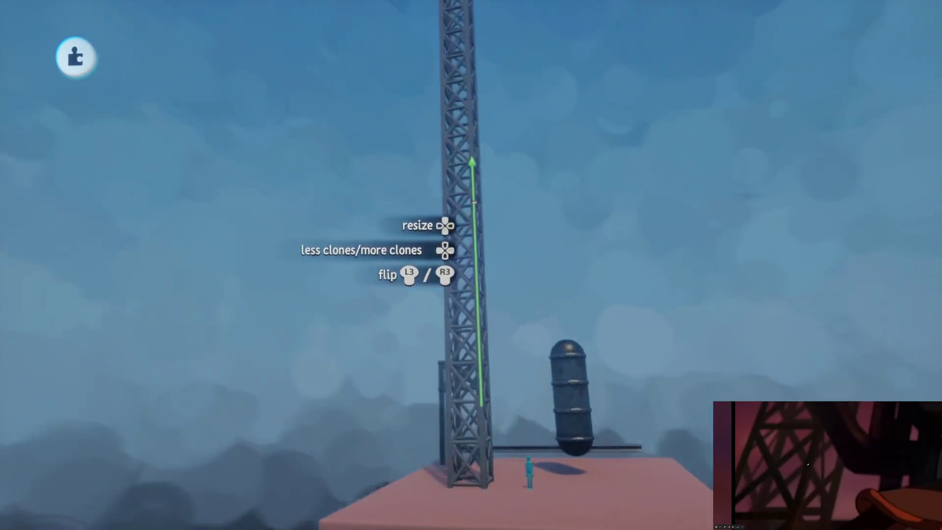
{"action": "left_click", "coordinate": [473, 201]}
- Raise the cloned lattice section straight up the tower and check it from the front
{"action": "scroll", "coordinate": [521, 341], "scroll_direction": "down", "scroll_amount": 3}
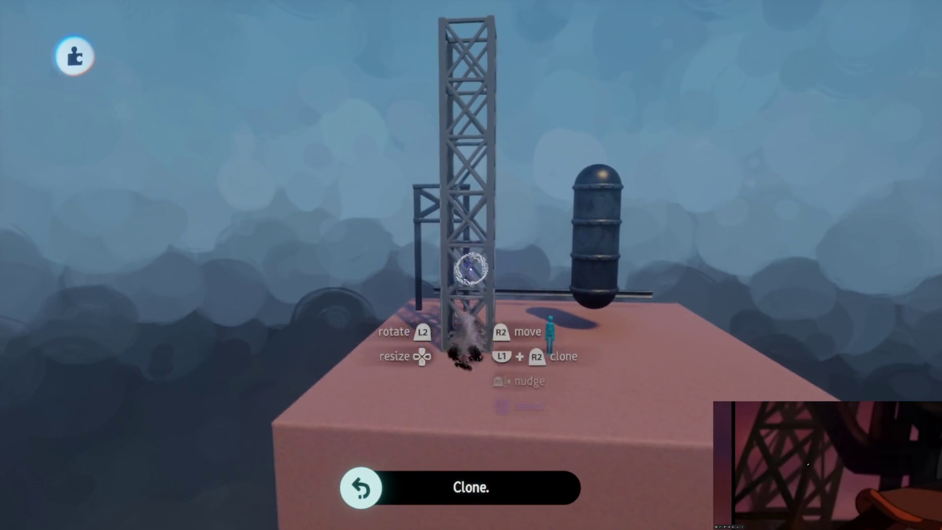
{"action": "scroll", "coordinate": [471, 269], "scroll_direction": "up", "scroll_amount": 3}
{"action": "mouse_move", "coordinate": [501, 380]}
{"action": "left_mouse_down"}
{"action": "mouse_move", "coordinate": [493, 272]}
{"action": "mouse_move", "coordinate": [490, 287]}
{"action": "mouse_move", "coordinate": [496, 162]}
{"action": "left_mouse_up"}
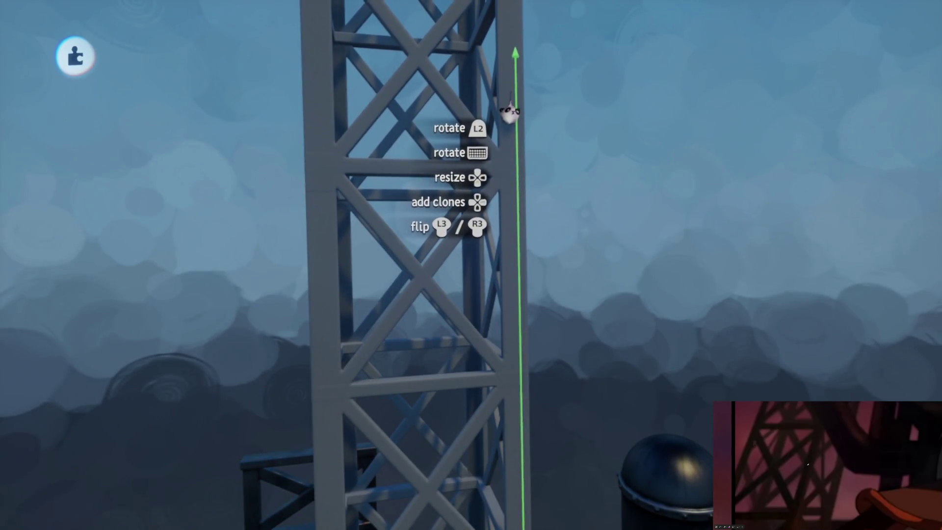
{"action": "scroll", "coordinate": [512, 147], "scroll_direction": "down", "scroll_amount": 5}
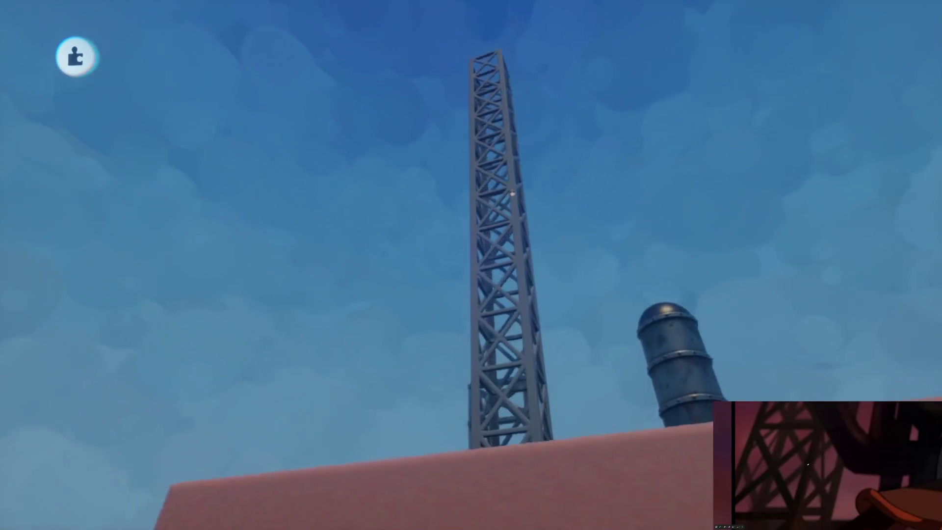
{"action": "scroll", "coordinate": [512, 195], "scroll_direction": "up", "scroll_amount": 5}
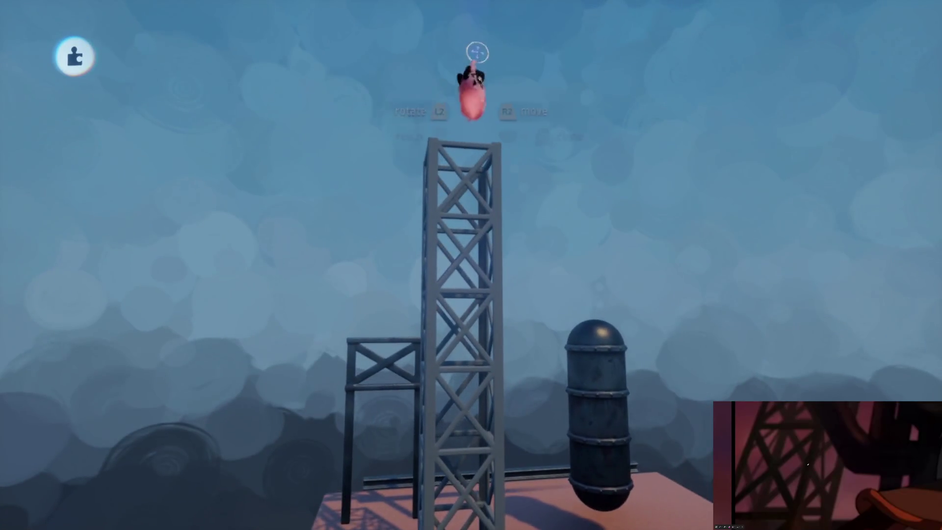
{"action": "scroll", "coordinate": [477, 53], "scroll_direction": "up", "scroll_amount": 5}
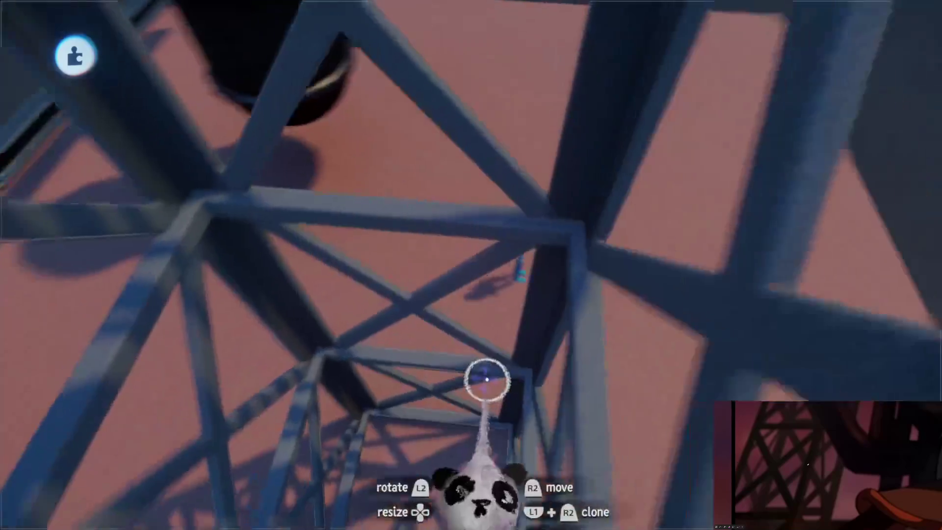
{"action": "scroll", "coordinate": [487, 379], "scroll_direction": "up", "scroll_amount": 5}
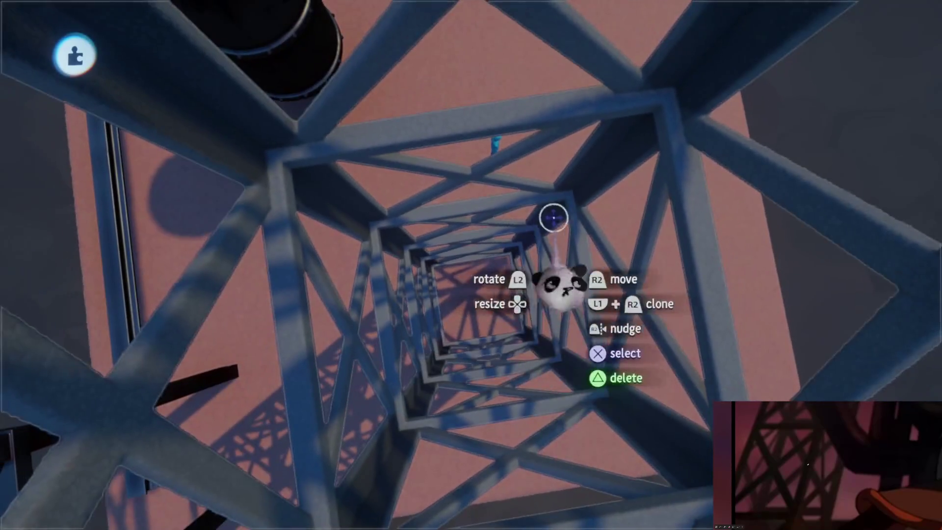
{"action": "scroll", "coordinate": [450, 273], "scroll_direction": "down", "scroll_amount": 5}
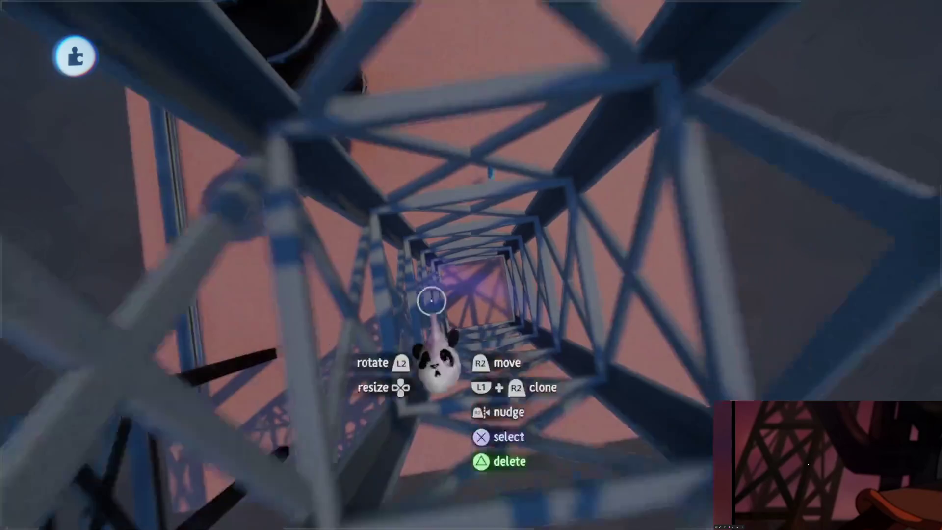
{"action": "scroll", "coordinate": [457, 263], "scroll_direction": "down", "scroll_amount": 5}
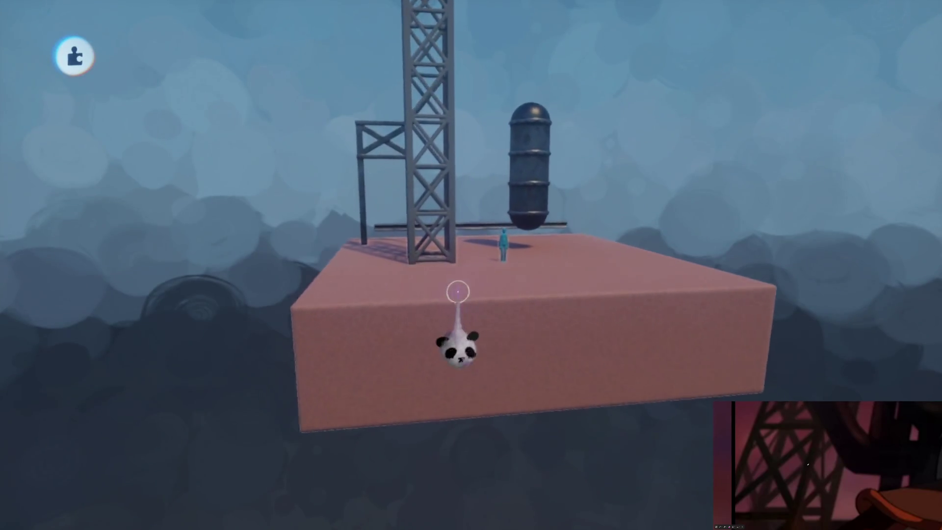
{"action": "scroll", "coordinate": [457, 292], "scroll_direction": "up", "scroll_amount": 5}
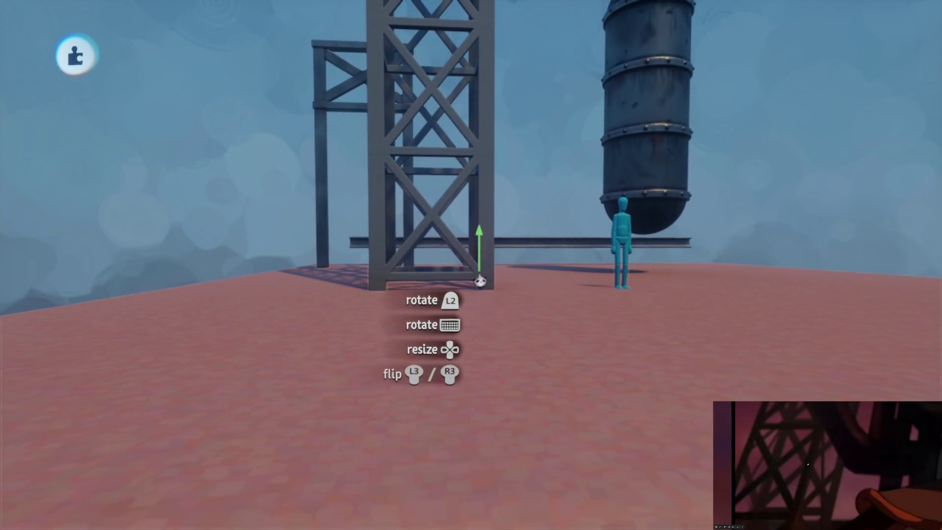
{"action": "scroll", "coordinate": [483, 273], "scroll_direction": "down", "scroll_amount": 5}
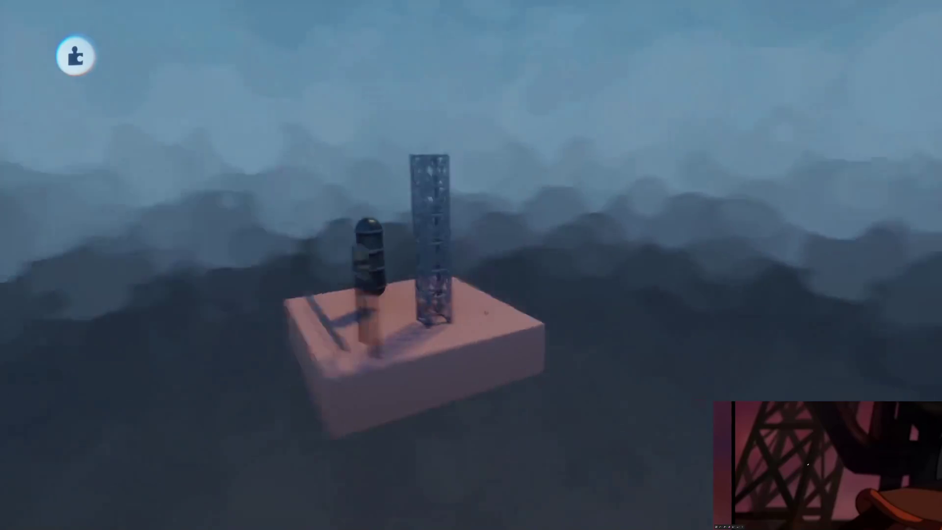
{"action": "left_click_drag", "start_coordinate": [487, 312], "coordinate": [481, 309]}
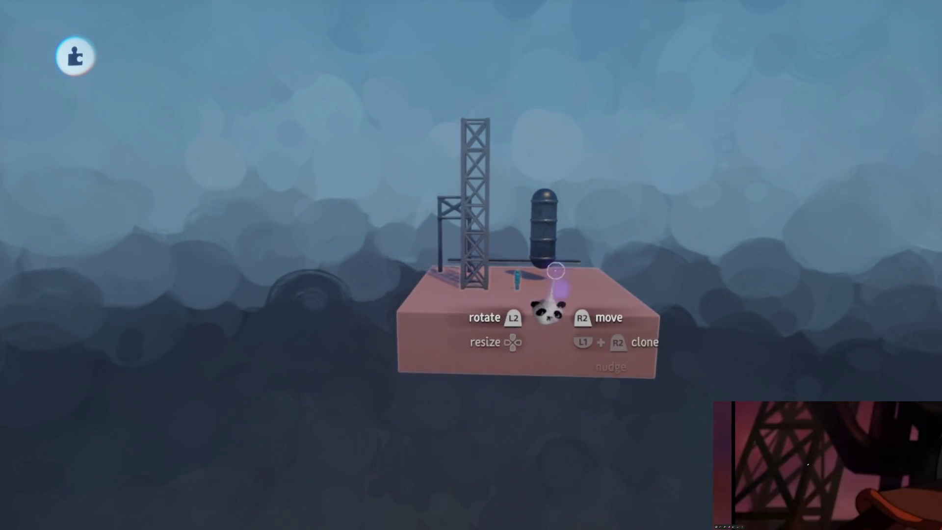
- Exit sculpt mode and view the tower sculpture's Outer Properties for tint, shininess and shadows
{"action": "mouse_move", "coordinate": [560, 263]}
{"action": "left_mouse_down"}
{"action": "mouse_move", "coordinate": [479, 305]}
{"action": "mouse_move", "coordinate": [481, 315]}
{"action": "mouse_move", "coordinate": [448, 294]}
{"action": "mouse_move", "coordinate": [454, 274]}
{"action": "mouse_move", "coordinate": [440, 251]}
{"action": "mouse_move", "coordinate": [468, 261]}
{"action": "mouse_move", "coordinate": [454, 278]}
{"action": "mouse_move", "coordinate": [495, 260]}
{"action": "left_mouse_up"}
{"action": "mouse_move", "coordinate": [495, 212]}
{"action": "left_mouse_down"}
{"action": "mouse_move", "coordinate": [507, 239]}
{"action": "mouse_move", "coordinate": [482, 200]}
{"action": "mouse_move", "coordinate": [502, 220]}
{"action": "left_mouse_up"}
{"action": "key", "text": "Escape"}
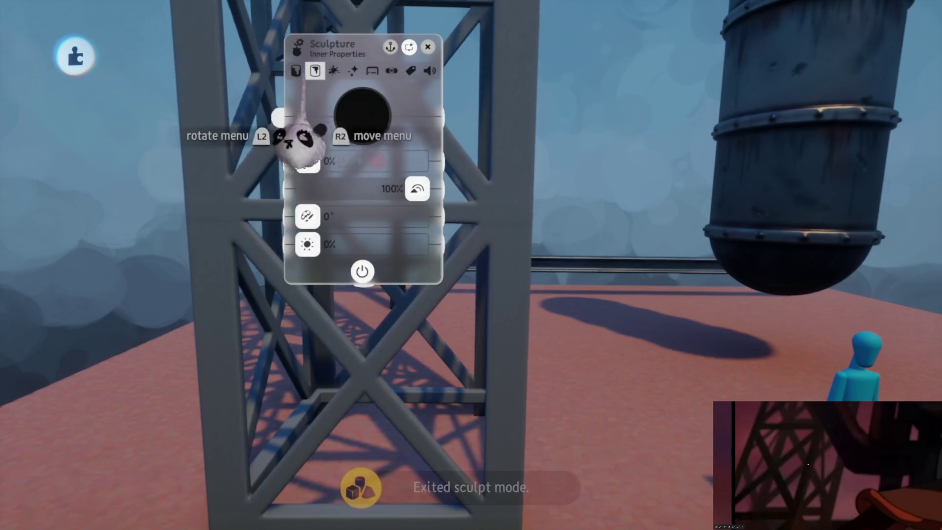
{"action": "left_click", "coordinate": [333, 72]}
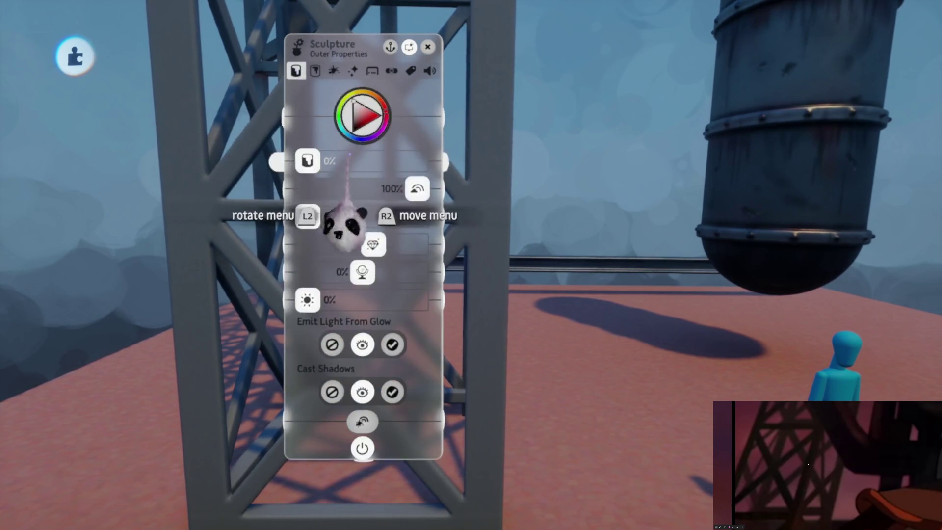
{"action": "key", "text": "Escape"}
{"action": "left_click", "coordinate": [468, 255]}
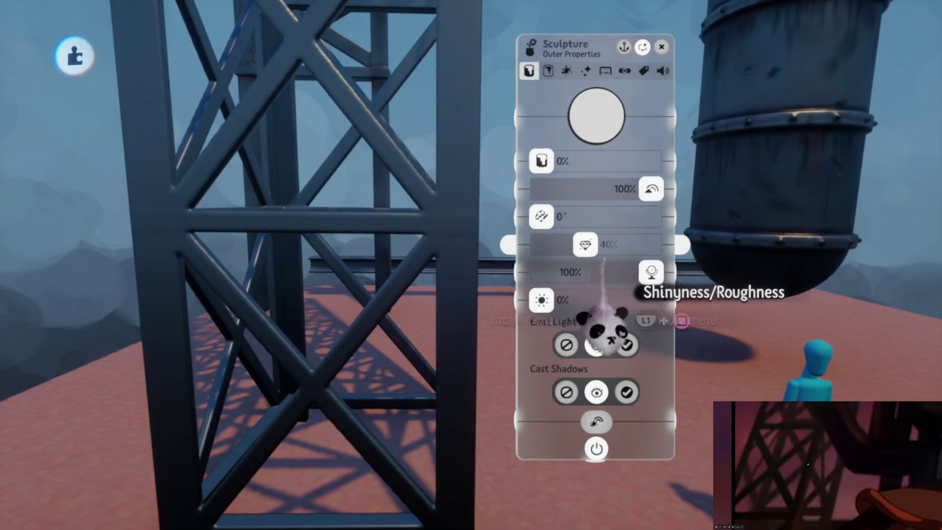
{"action": "key", "text": "Escape"}
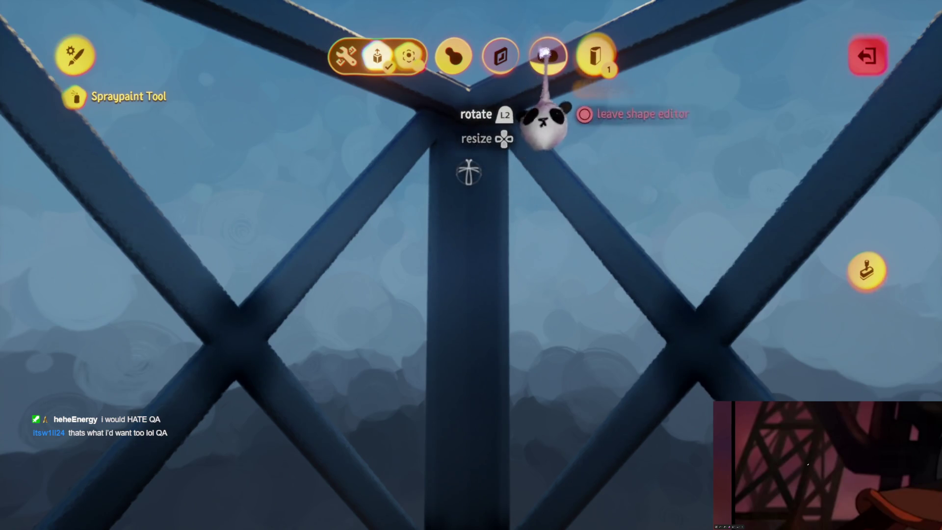
- Select the smear brush and pick a new paint shade from the colour picker
{"action": "key", "text": "Escape"}
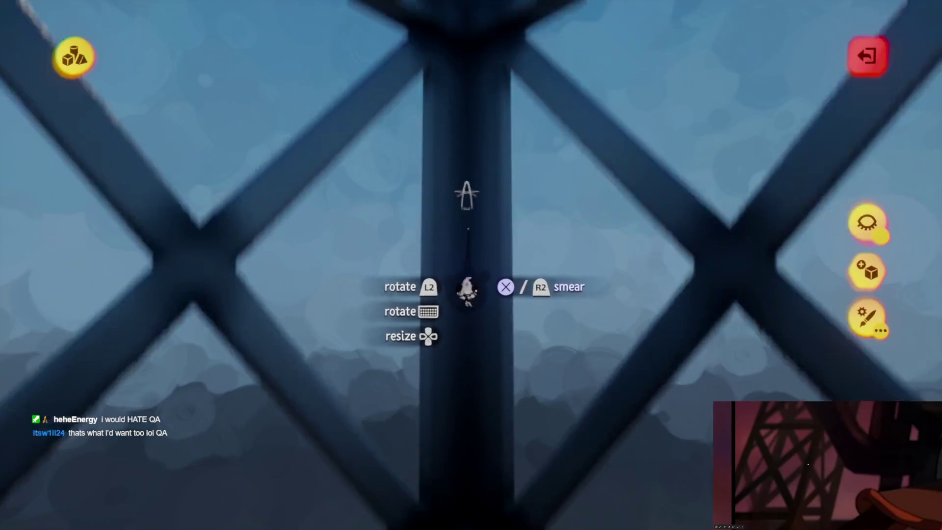
{"action": "left_click", "coordinate": [467, 295]}
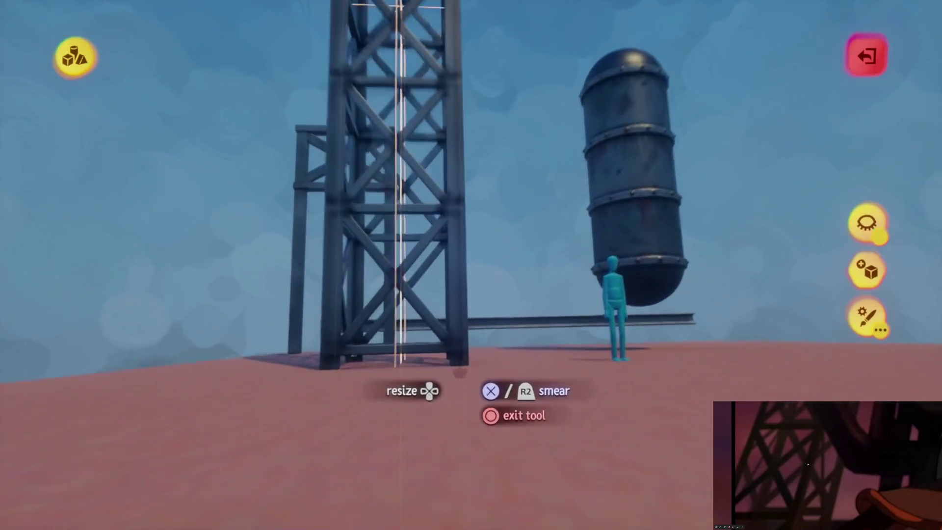
{"action": "key", "text": "c"}
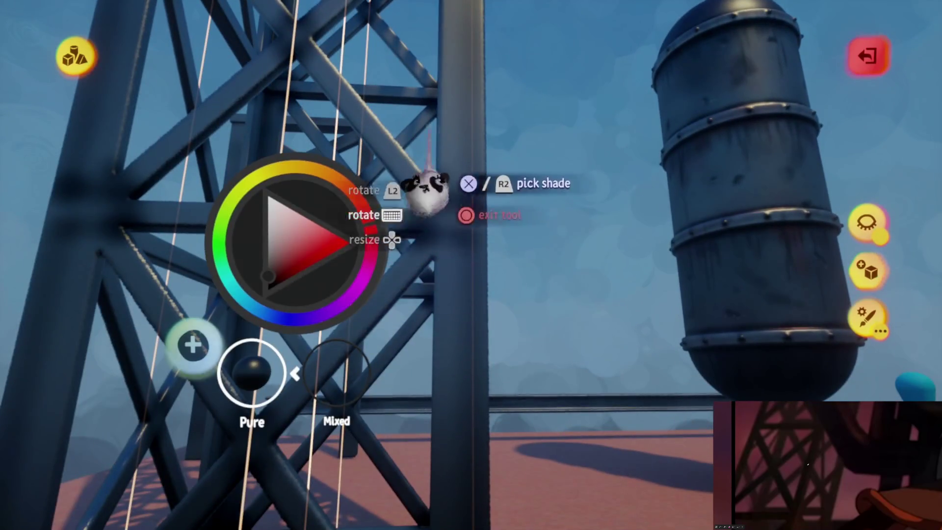
{"action": "key", "text": "c"}
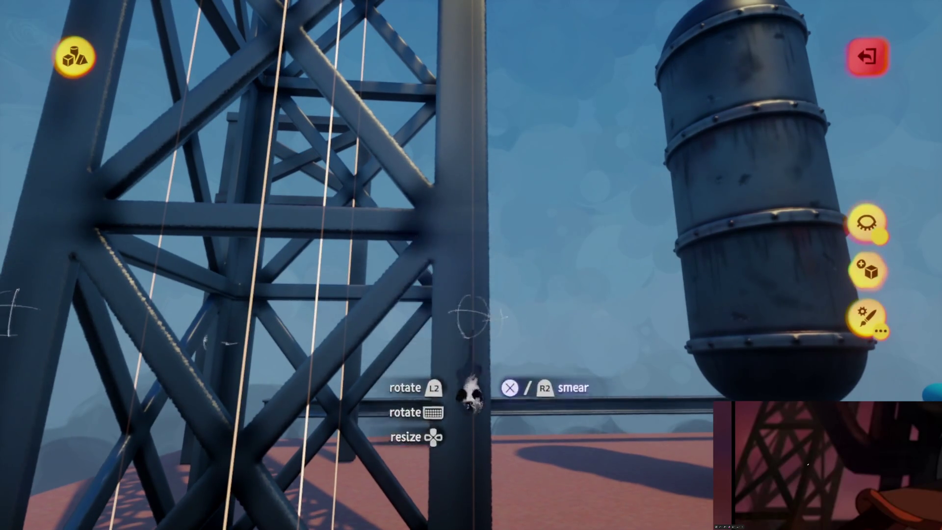
- Smear streaks down the lattice tower, then exit sculpt mode
{"action": "scroll", "coordinate": [470, 393], "scroll_direction": "down", "scroll_amount": 3}
{"action": "scroll", "coordinate": [458, 410], "scroll_direction": "up", "scroll_amount": 3}
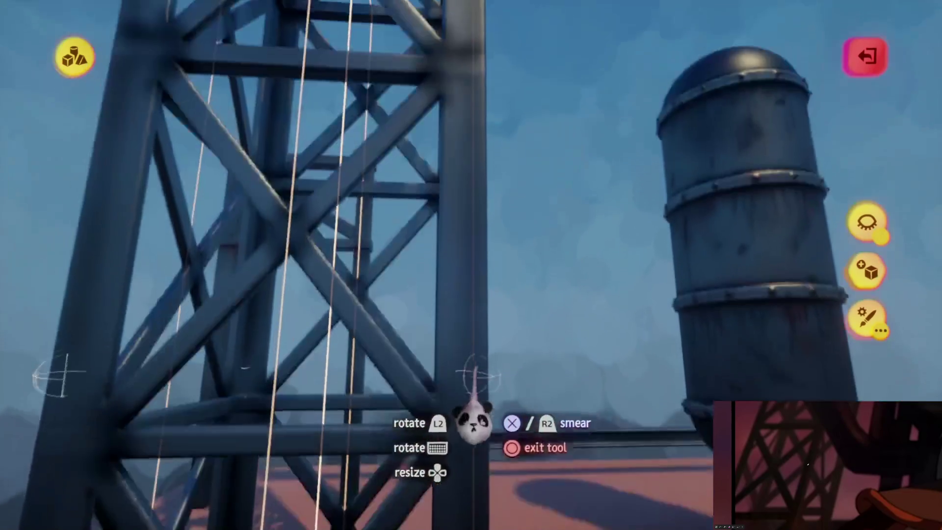
{"action": "mouse_move", "coordinate": [374, 432]}
{"action": "left_mouse_down"}
{"action": "mouse_move", "coordinate": [448, 495]}
{"action": "mouse_move", "coordinate": [459, 338]}
{"action": "left_mouse_up"}
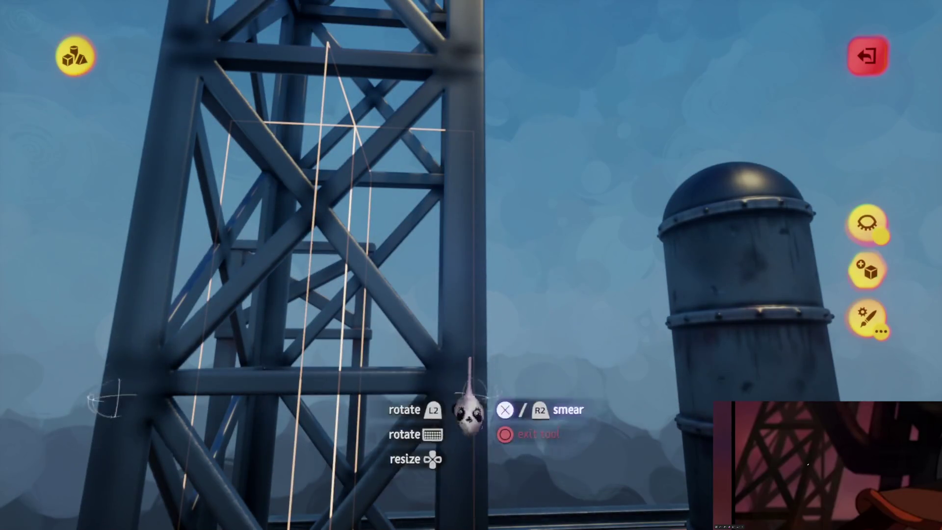
{"action": "left_click_drag", "start_coordinate": [448, 399], "coordinate": [467, 217]}
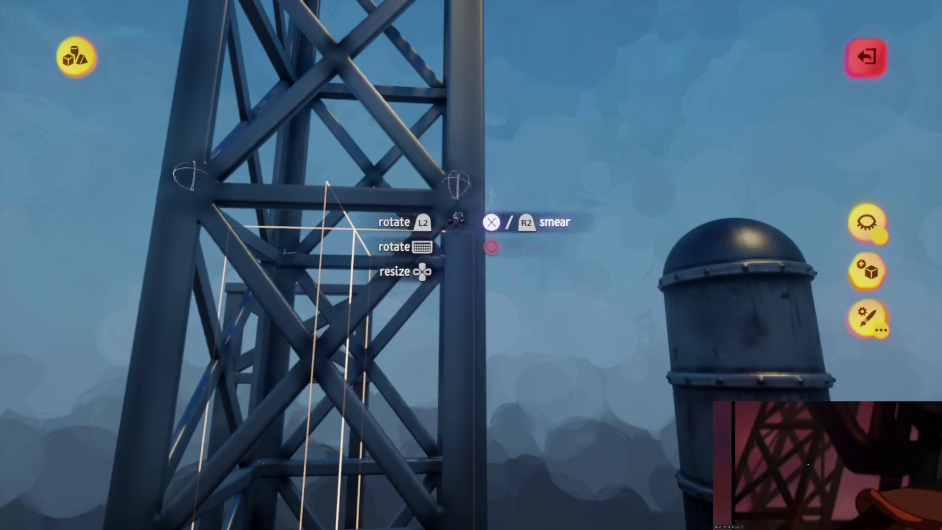
{"action": "mouse_move", "coordinate": [462, 289]}
{"action": "left_mouse_down"}
{"action": "mouse_move", "coordinate": [462, 300]}
{"action": "mouse_move", "coordinate": [479, 244]}
{"action": "mouse_move", "coordinate": [474, 314]}
{"action": "left_mouse_up"}
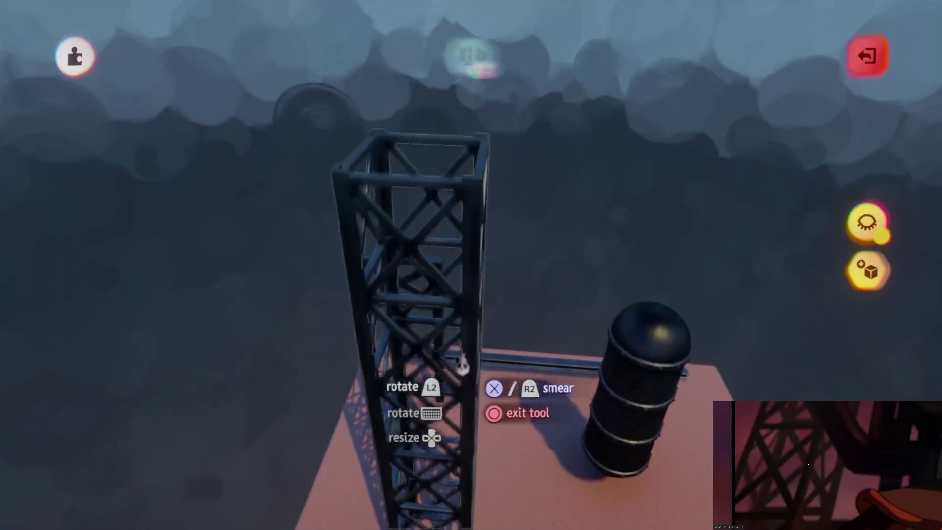
{"action": "key", "text": "Escape"}
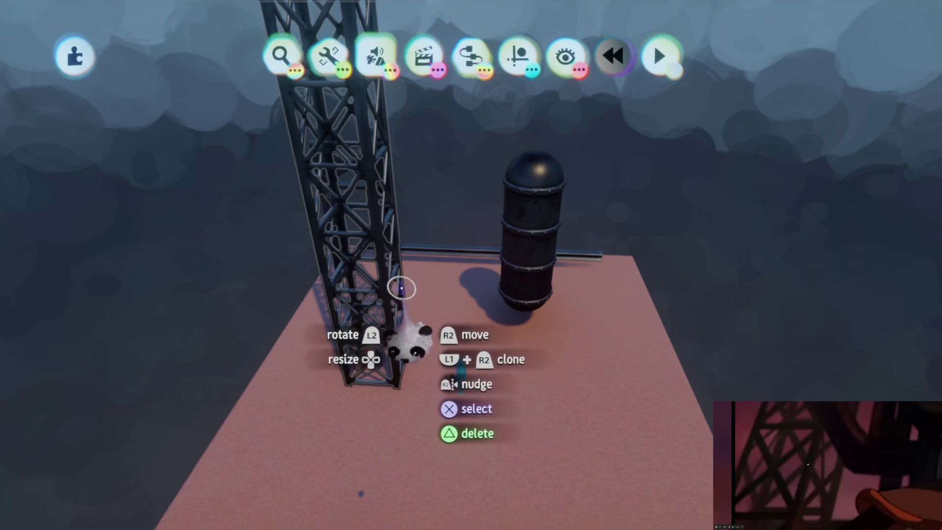
{"action": "mouse_move", "coordinate": [405, 289]}
{"action": "left_mouse_down"}
{"action": "mouse_move", "coordinate": [808, 330]}
{"action": "mouse_move", "coordinate": [669, 290]}
{"action": "mouse_move", "coordinate": [698, 235]}
{"action": "mouse_move", "coordinate": [467, 270]}
{"action": "mouse_move", "coordinate": [511, 347]}
{"action": "mouse_move", "coordinate": [507, 381]}
{"action": "mouse_move", "coordinate": [511, 353]}
{"action": "mouse_move", "coordinate": [545, 298]}
{"action": "mouse_move", "coordinate": [500, 383]}
{"action": "mouse_move", "coordinate": [514, 267]}
{"action": "left_mouse_up"}
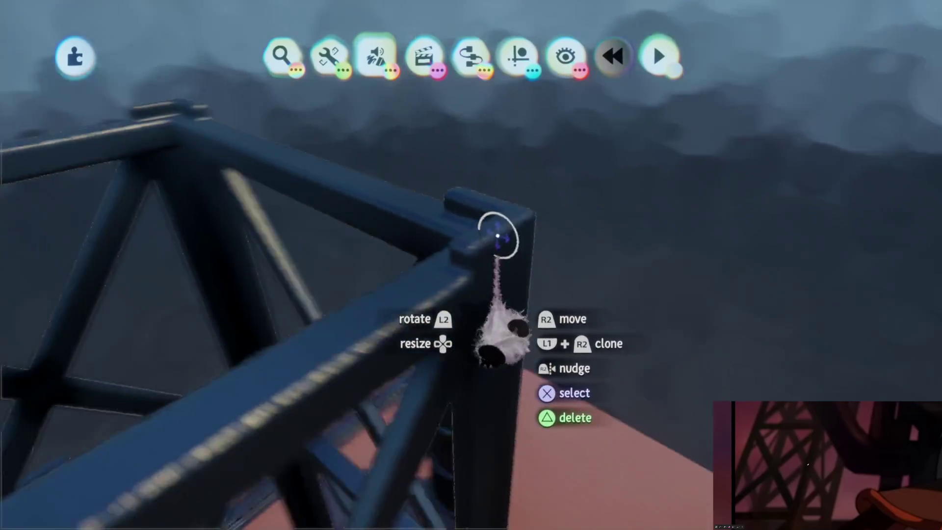
{"action": "left_click", "coordinate": [494, 237]}
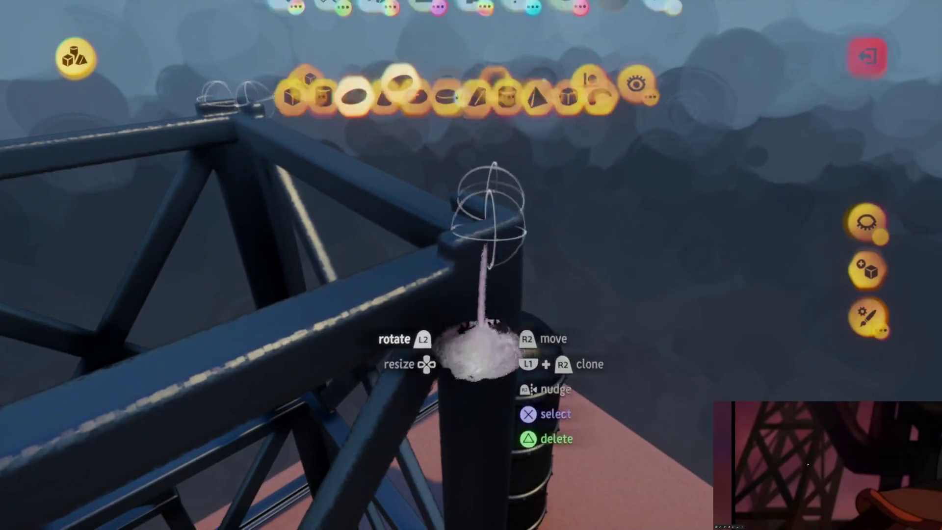
{"action": "left_click", "coordinate": [319, 72]}
{"action": "left_click", "coordinate": [353, 99]}
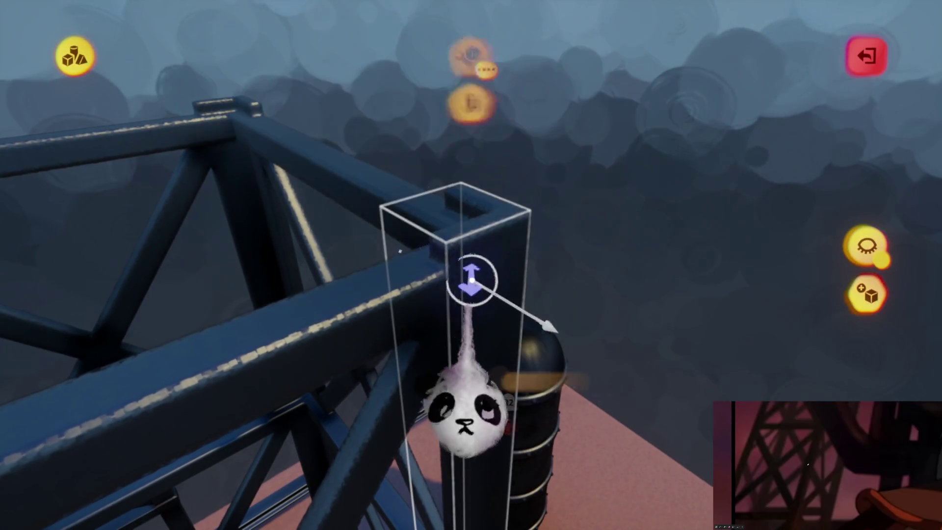
{"action": "mouse_move", "coordinate": [486, 285]}
{"action": "left_mouse_down"}
{"action": "mouse_move", "coordinate": [446, 319]}
{"action": "mouse_move", "coordinate": [505, 263]}
{"action": "mouse_move", "coordinate": [494, 210]}
{"action": "left_mouse_up"}
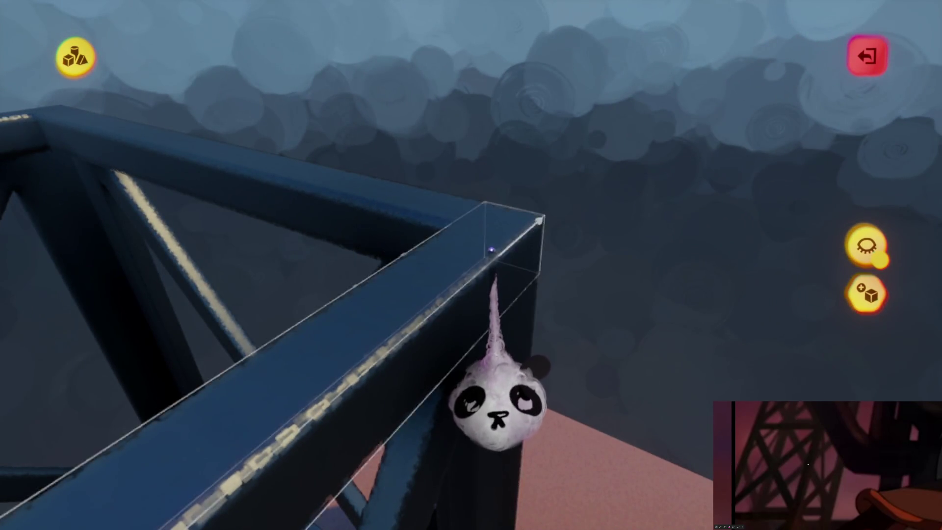
{"action": "key", "text": "Escape"}
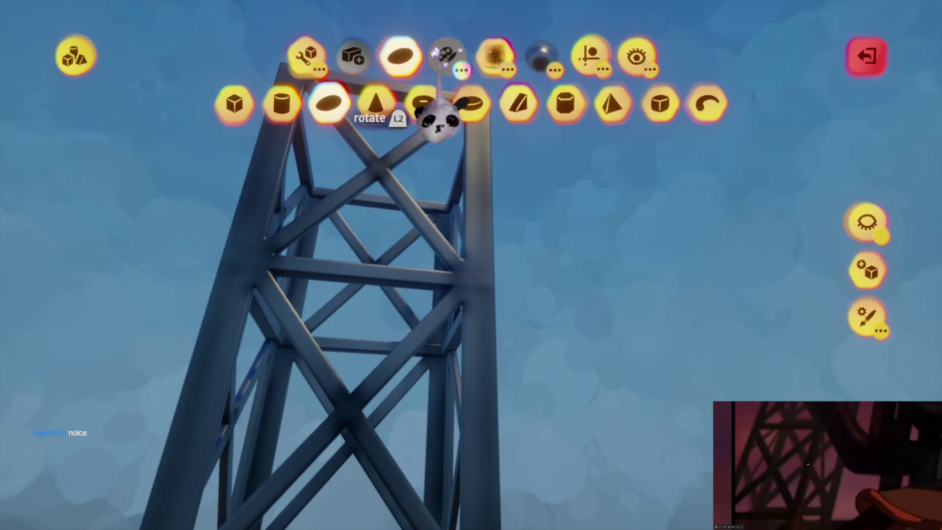
- Adjust a guide setting, spray weathering paint onto the lattice tower, and leave the shape editor
{"action": "left_click", "coordinate": [444, 54]}
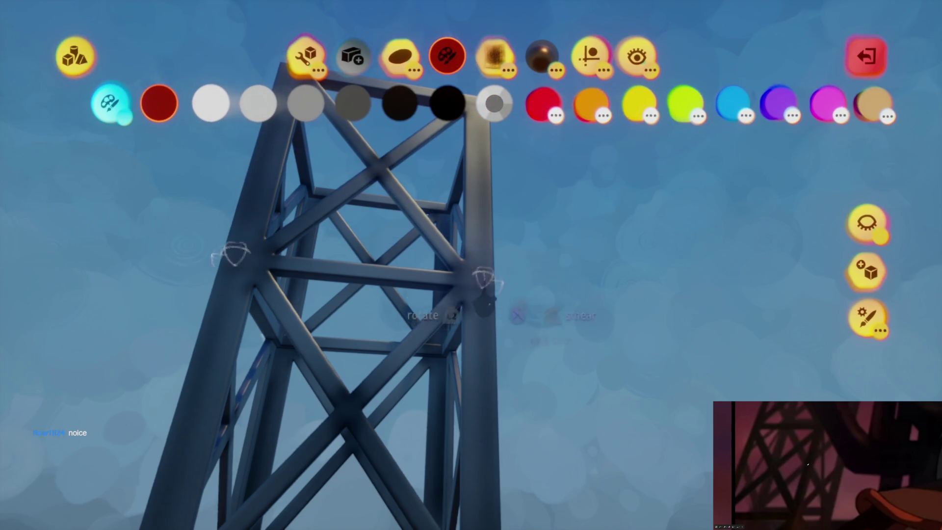
{"action": "left_click", "coordinate": [589, 54]}
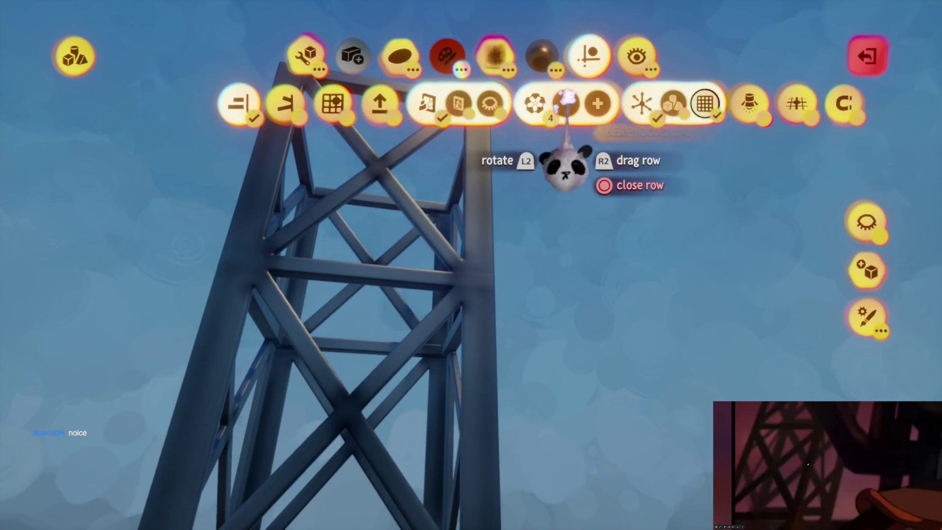
{"action": "left_click", "coordinate": [568, 101]}
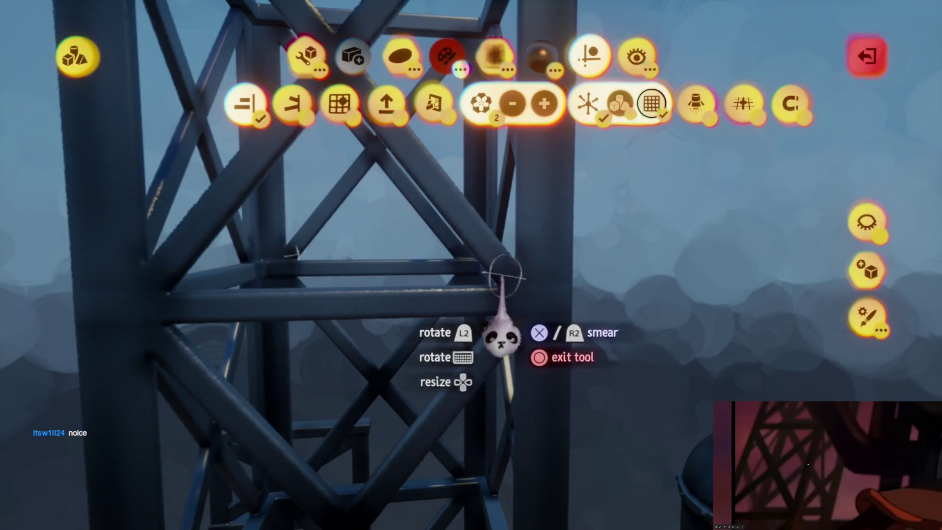
{"action": "key", "text": "Escape"}
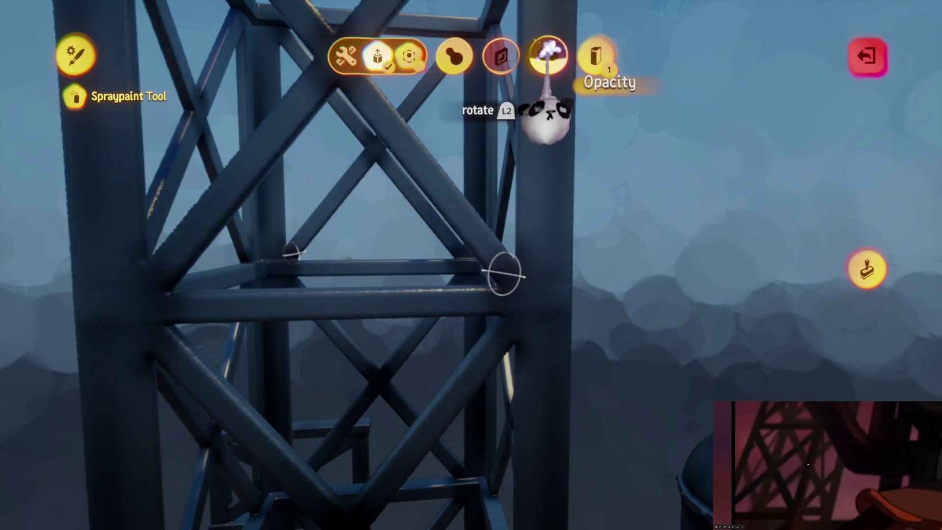
{"action": "key", "text": "Escape"}
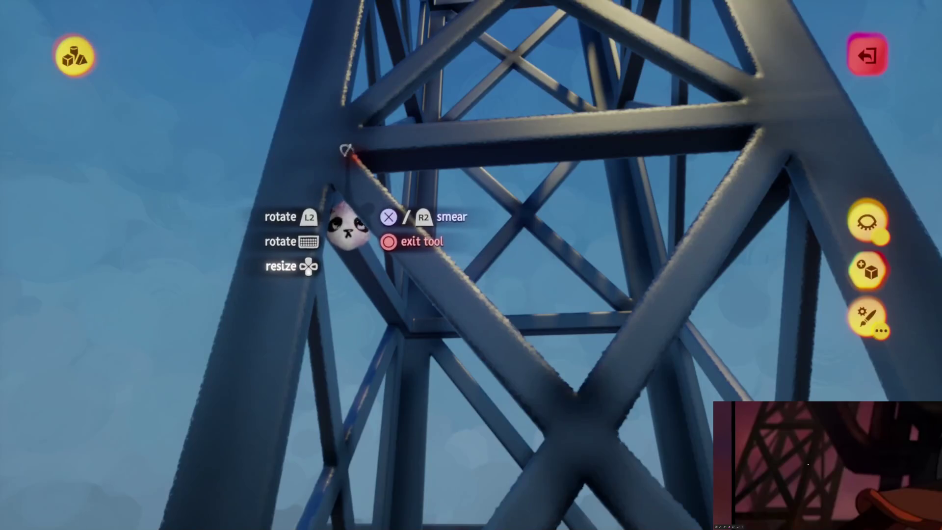
{"action": "key", "text": "Escape"}
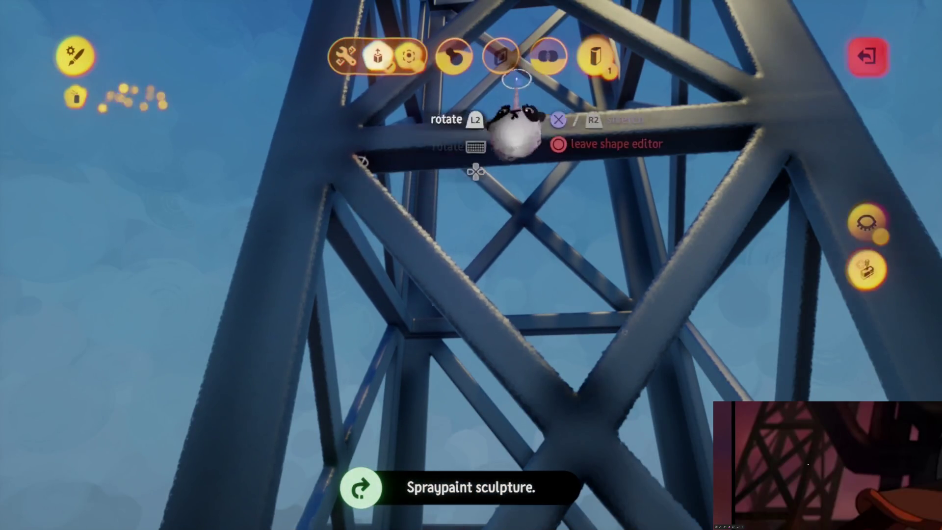
{"action": "key", "text": "Escape"}
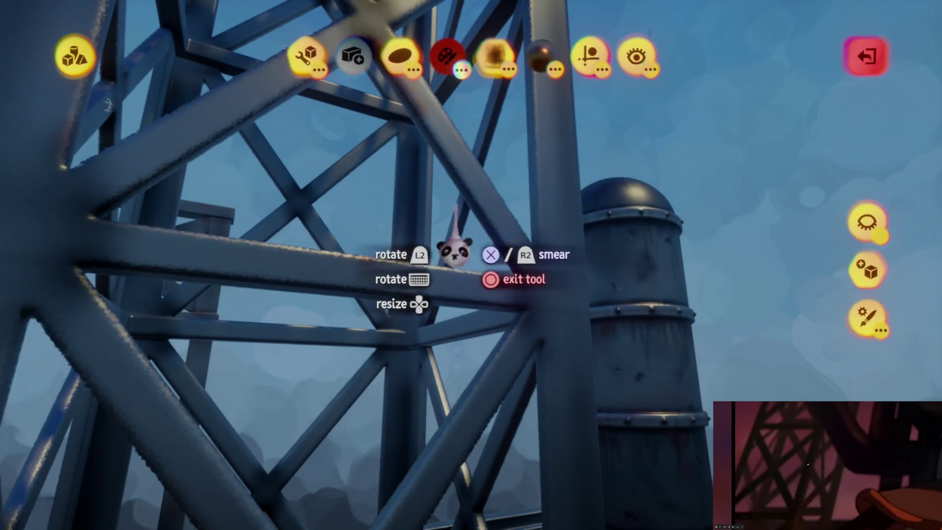
- Check the guide options, then orbit around the tower and tank to view the lattice from below
{"action": "left_click", "coordinate": [589, 56]}
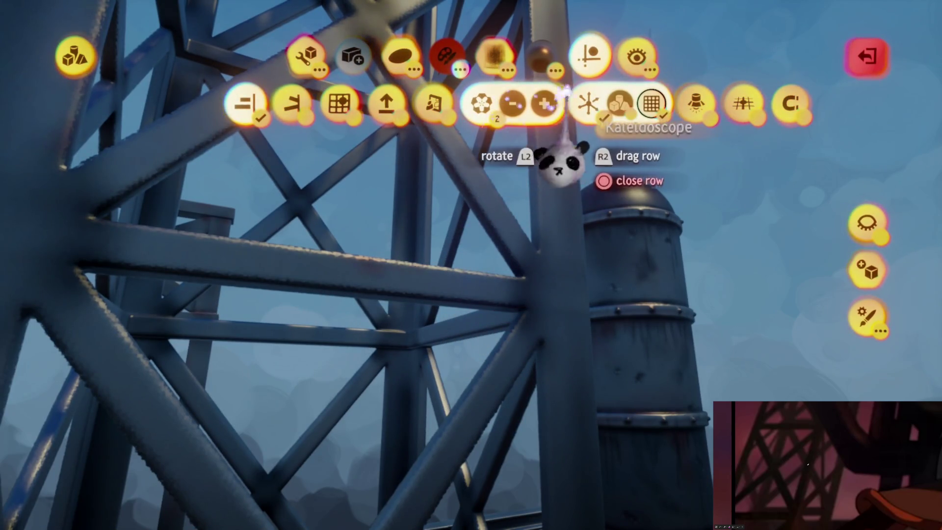
{"action": "key", "text": "Escape"}
{"action": "left_click_drag", "start_coordinate": [515, 315], "coordinate": [530, 206]}
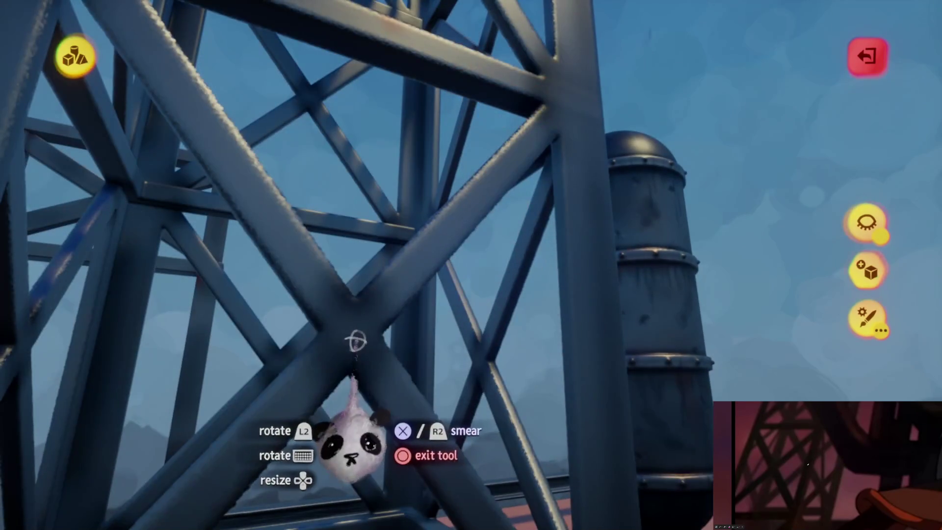
{"action": "mouse_move", "coordinate": [375, 420]}
{"action": "left_mouse_down"}
{"action": "mouse_move", "coordinate": [558, 211]}
{"action": "mouse_move", "coordinate": [559, 350]}
{"action": "left_mouse_up"}
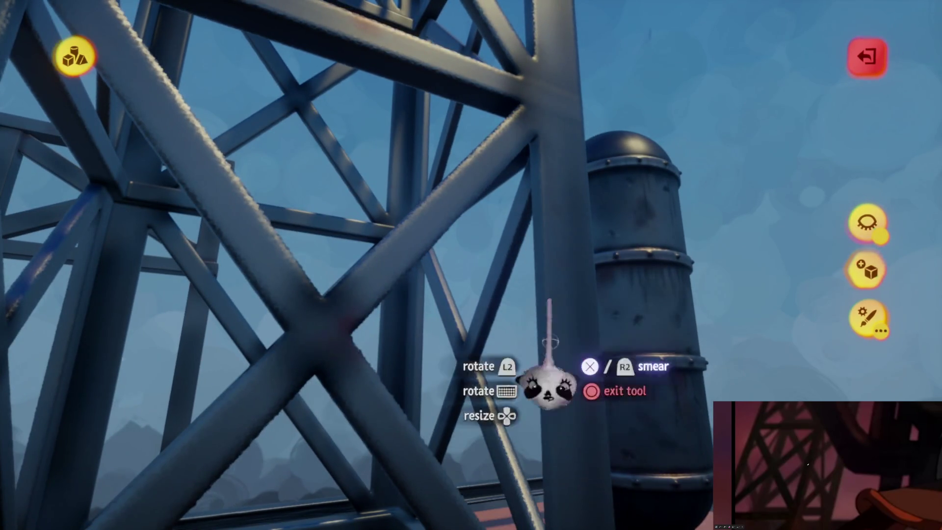
{"action": "mouse_move", "coordinate": [564, 253]}
{"action": "left_mouse_down"}
{"action": "mouse_move", "coordinate": [551, 279]}
{"action": "mouse_move", "coordinate": [515, 232]}
{"action": "mouse_move", "coordinate": [407, 171]}
{"action": "left_mouse_up"}
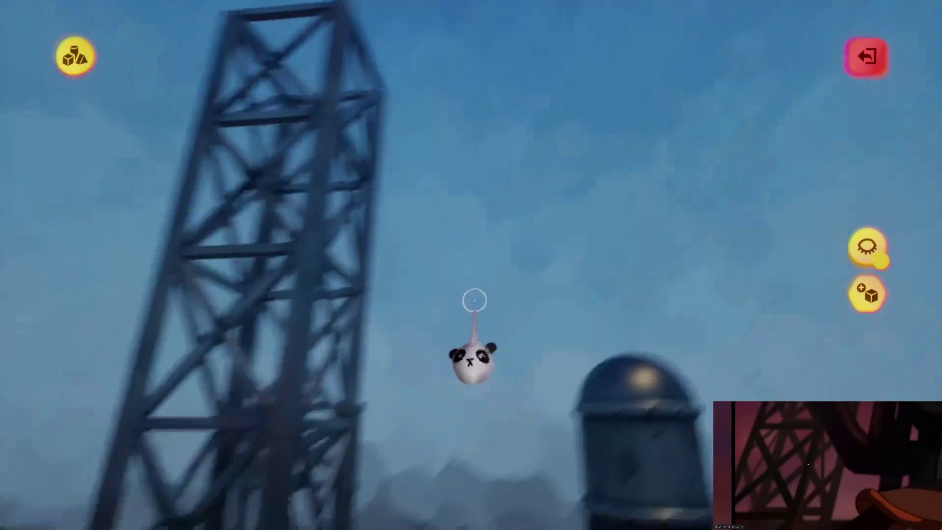
- Leave sculpting, fly closer to the gateway frame, and bring up the edit option rows
{"action": "key", "text": "Escape"}
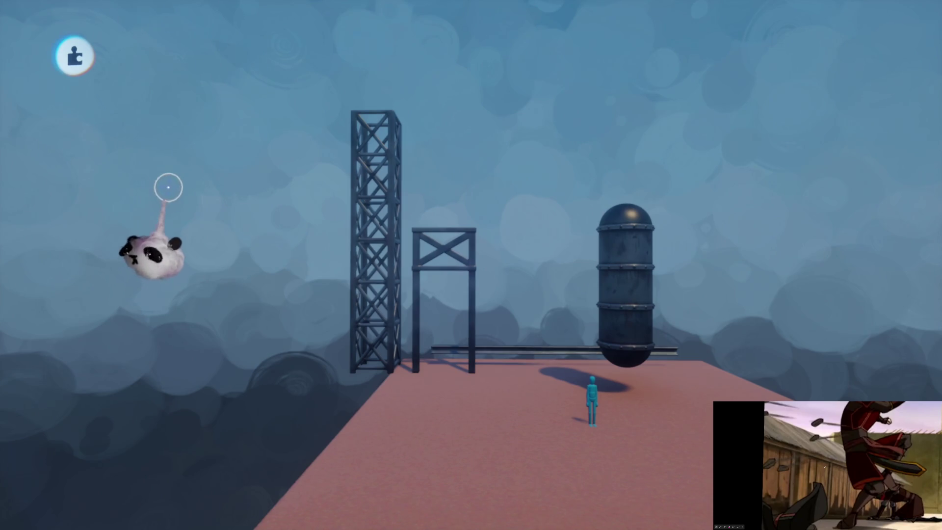
{"action": "left_click", "coordinate": [471, 266]}
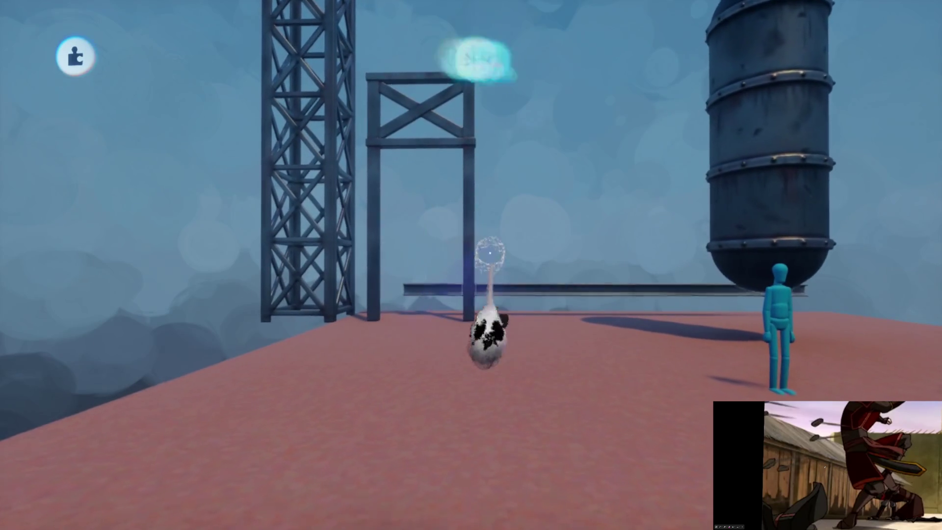
{"action": "key", "text": "Tab"}
{"action": "mouse_move", "coordinate": [432, 140]}
{"action": "left_mouse_down"}
{"action": "mouse_move", "coordinate": [490, 160]}
{"action": "mouse_move", "coordinate": [344, 147]}
{"action": "mouse_move", "coordinate": [216, 116]}
{"action": "mouse_move", "coordinate": [216, 135]}
{"action": "mouse_move", "coordinate": [229, 142]}
{"action": "left_mouse_up"}
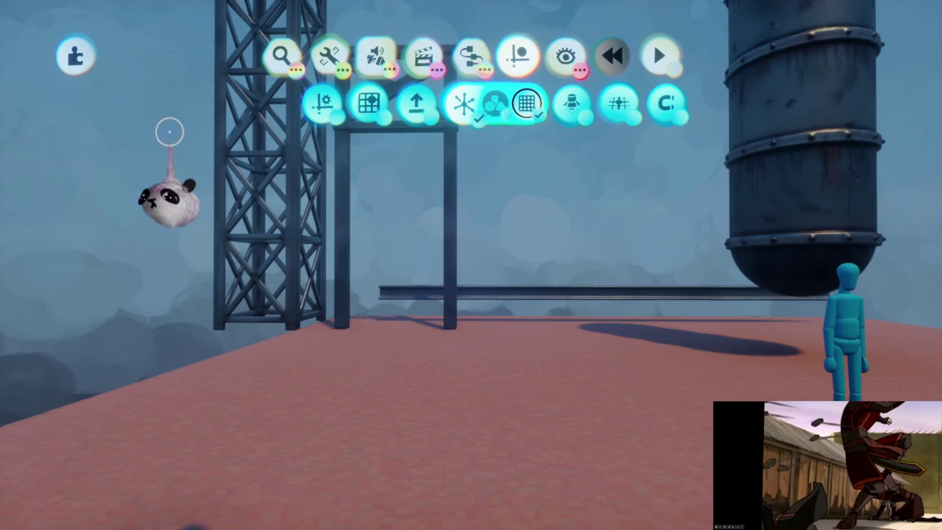
- Start a new sculpt from Create beside the lattice tower, with shape stamping ready
{"action": "mouse_move", "coordinate": [184, 123]}
{"action": "left_mouse_down"}
{"action": "mouse_move", "coordinate": [204, 114]}
{"action": "mouse_move", "coordinate": [215, 131]}
{"action": "mouse_move", "coordinate": [190, 137]}
{"action": "mouse_move", "coordinate": [222, 145]}
{"action": "mouse_move", "coordinate": [463, 133]}
{"action": "mouse_move", "coordinate": [410, 94]}
{"action": "mouse_move", "coordinate": [462, 267]}
{"action": "mouse_move", "coordinate": [390, 278]}
{"action": "mouse_move", "coordinate": [307, 113]}
{"action": "mouse_move", "coordinate": [366, 103]}
{"action": "left_mouse_up"}
{"action": "left_click", "coordinate": [377, 59]}
{"action": "mouse_move", "coordinate": [376, 59]}
{"action": "left_mouse_down"}
{"action": "mouse_move", "coordinate": [373, 210]}
{"action": "mouse_move", "coordinate": [471, 262]}
{"action": "mouse_move", "coordinate": [457, 295]}
{"action": "mouse_move", "coordinate": [509, 317]}
{"action": "left_mouse_up"}
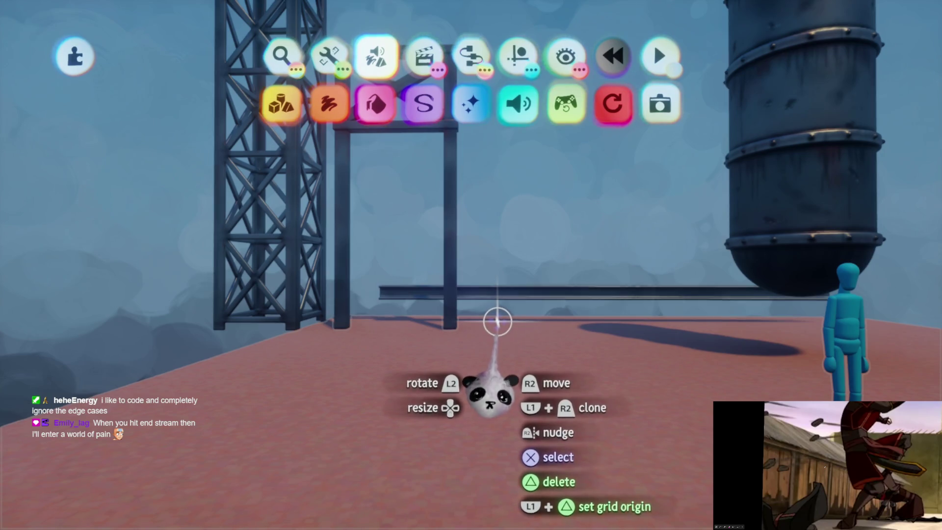
{"action": "left_click_drag", "start_coordinate": [497, 320], "coordinate": [491, 296]}
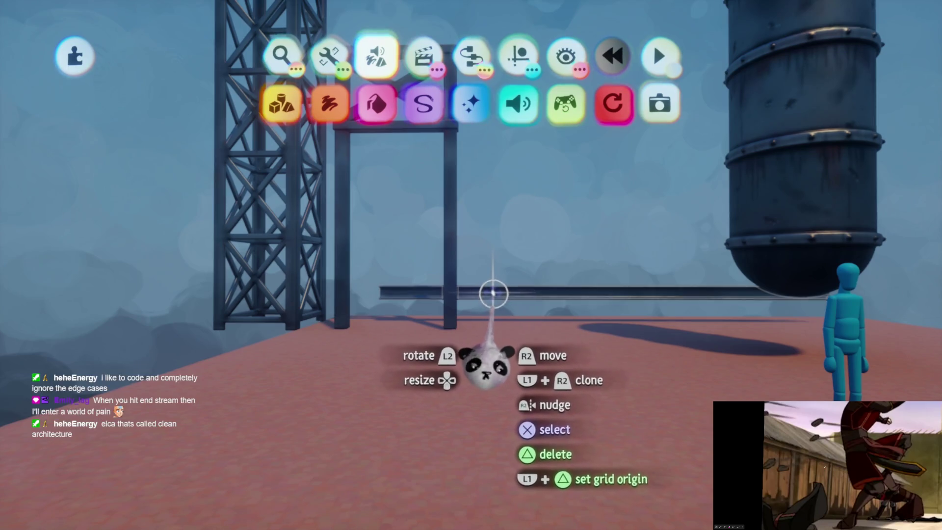
{"action": "mouse_move", "coordinate": [480, 280]}
{"action": "left_mouse_down"}
{"action": "mouse_move", "coordinate": [478, 269]}
{"action": "mouse_move", "coordinate": [494, 283]}
{"action": "left_mouse_up"}
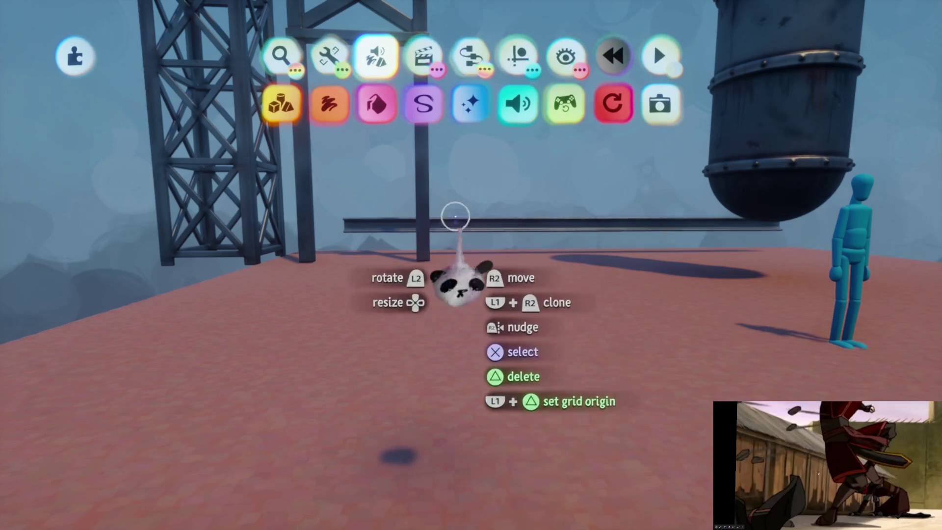
{"action": "left_click", "coordinate": [518, 55]}
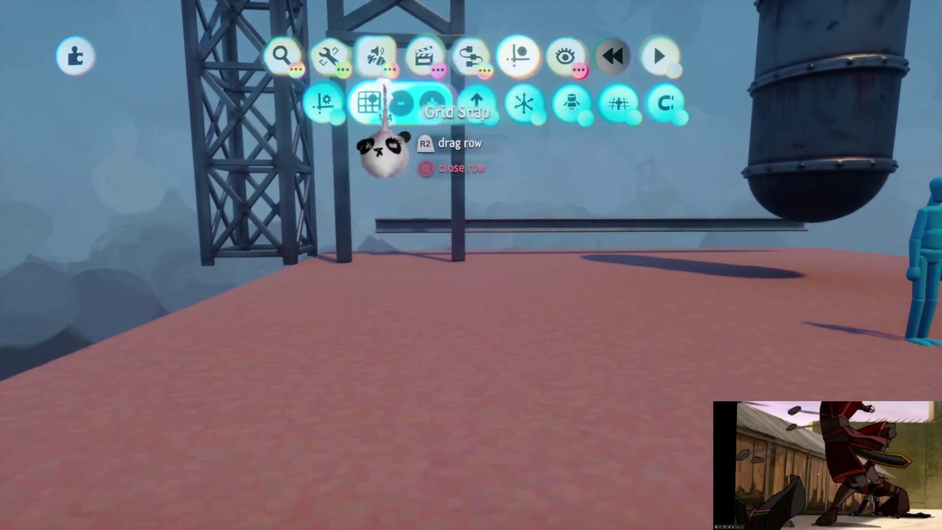
{"action": "left_click", "coordinate": [376, 55]}
{"action": "left_click", "coordinate": [281, 103]}
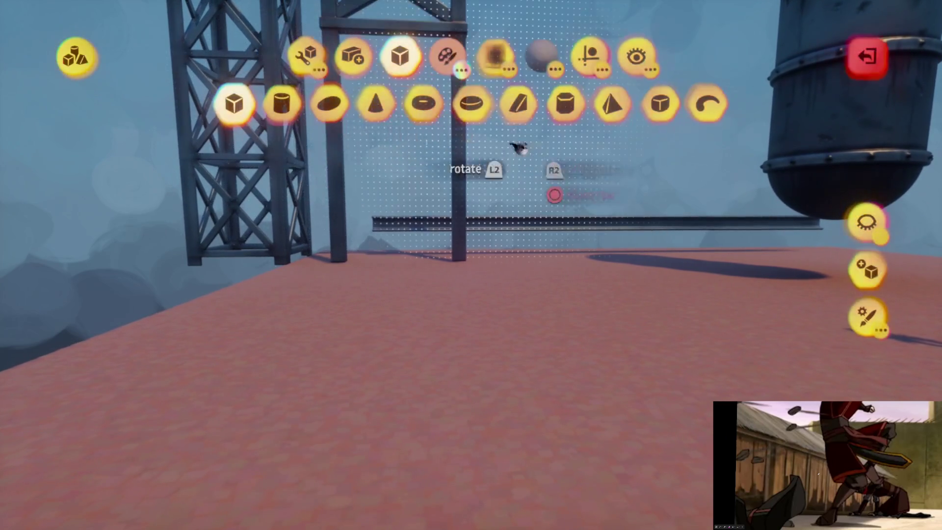
- Choose the box primitive and a medium brown swatch, with the colour wheel open to fine-tune it
{"action": "left_click", "coordinate": [574, 106]}
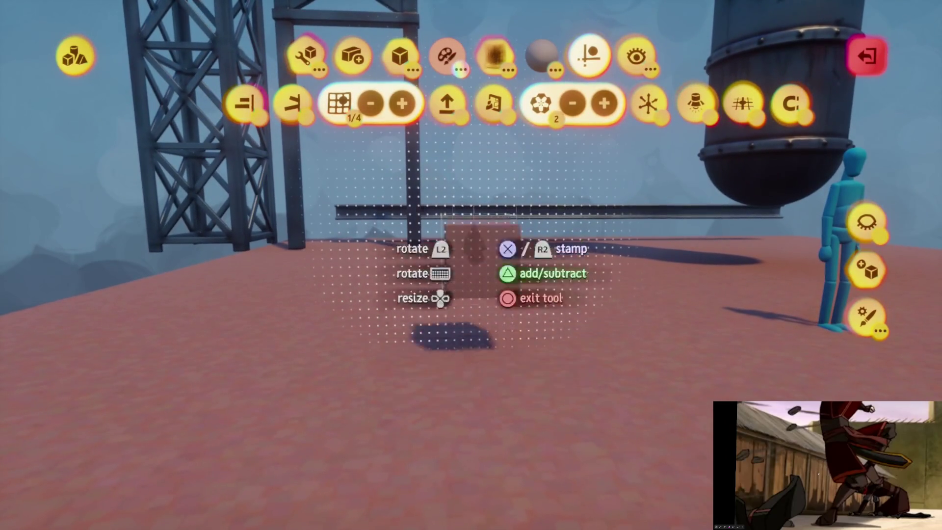
{"action": "left_click", "coordinate": [446, 61]}
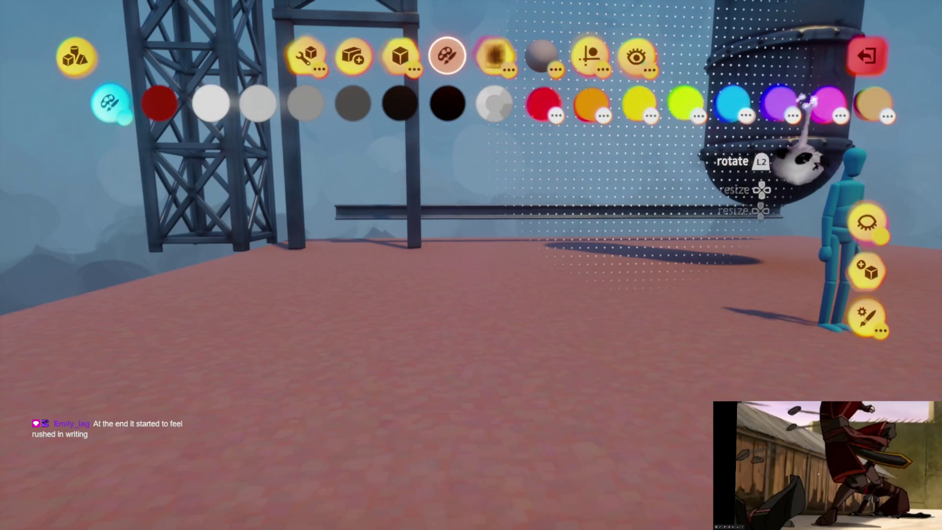
{"action": "left_click_drag", "start_coordinate": [849, 162], "coordinate": [599, 157]}
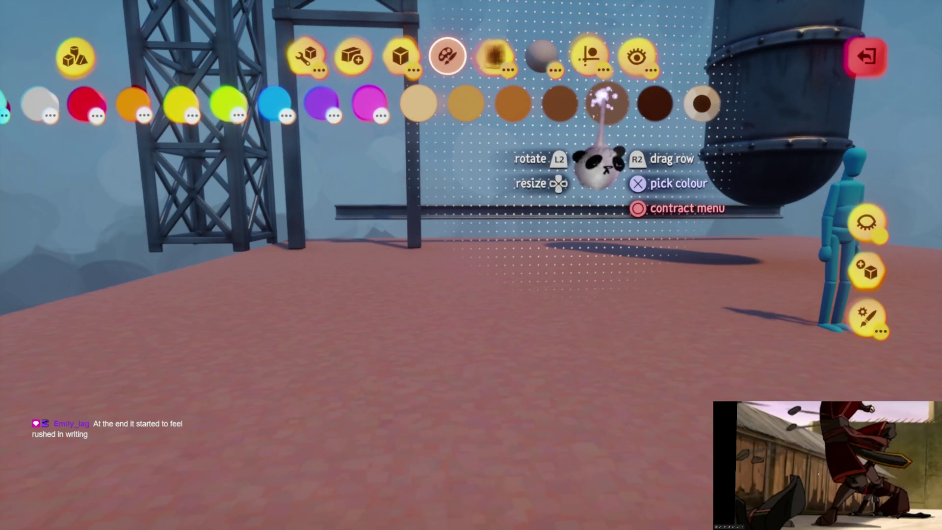
{"action": "left_click", "coordinate": [607, 103]}
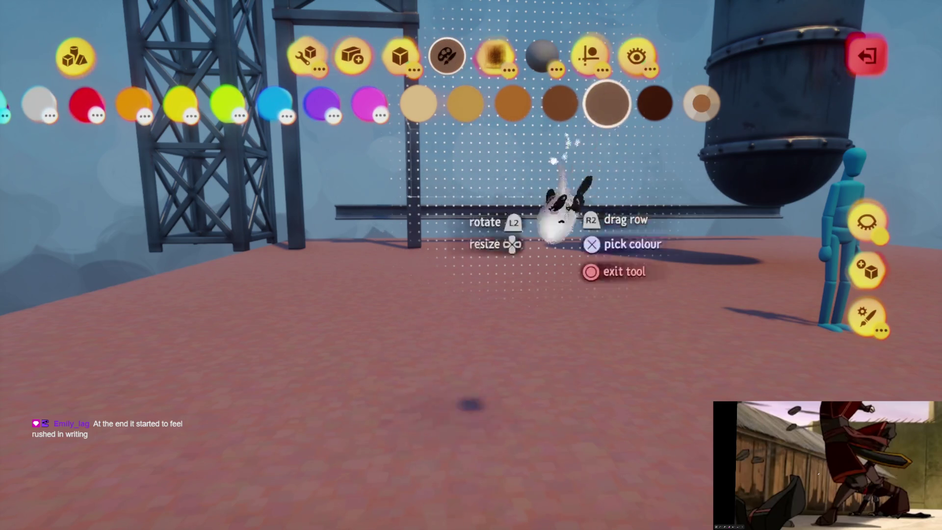
{"action": "key", "text": "Return"}
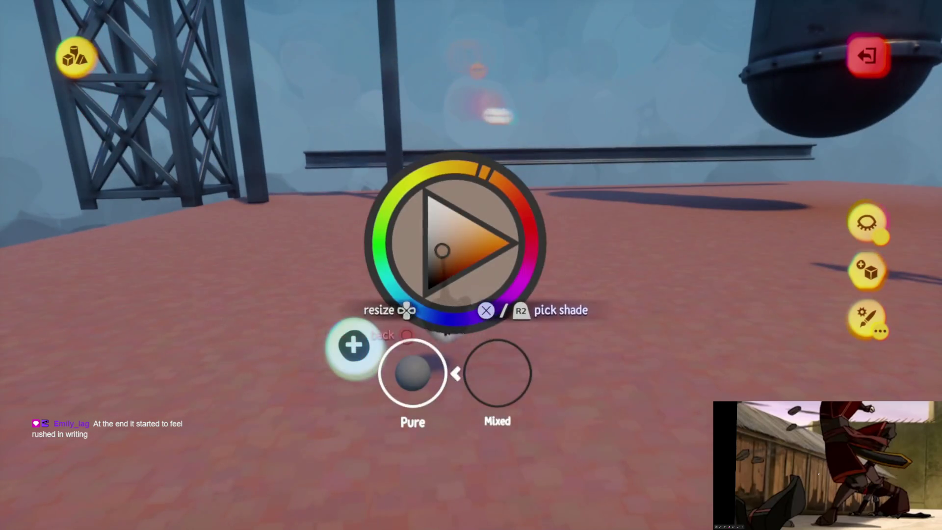
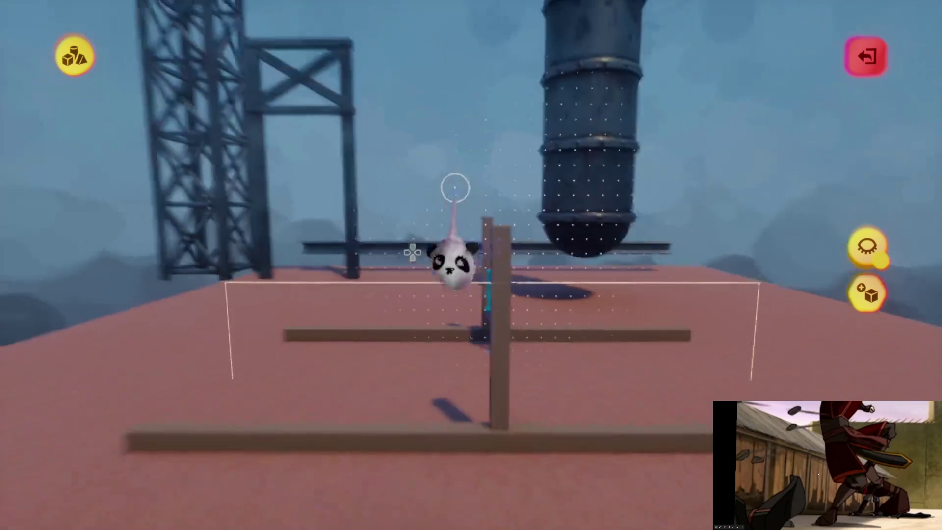
- Clone a post into extra uprights along the base and carry a base beam toward the corner post
{"action": "key", "text": "Escape"}
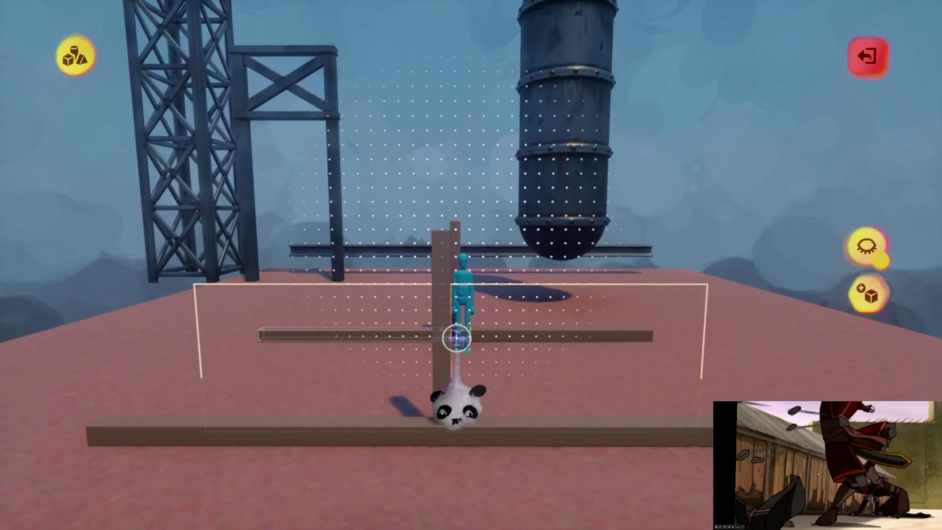
{"action": "mouse_move", "coordinate": [441, 344]}
{"action": "left_mouse_down"}
{"action": "mouse_move", "coordinate": [472, 365]}
{"action": "mouse_move", "coordinate": [462, 364]}
{"action": "mouse_move", "coordinate": [467, 344]}
{"action": "mouse_move", "coordinate": [457, 362]}
{"action": "left_mouse_up"}
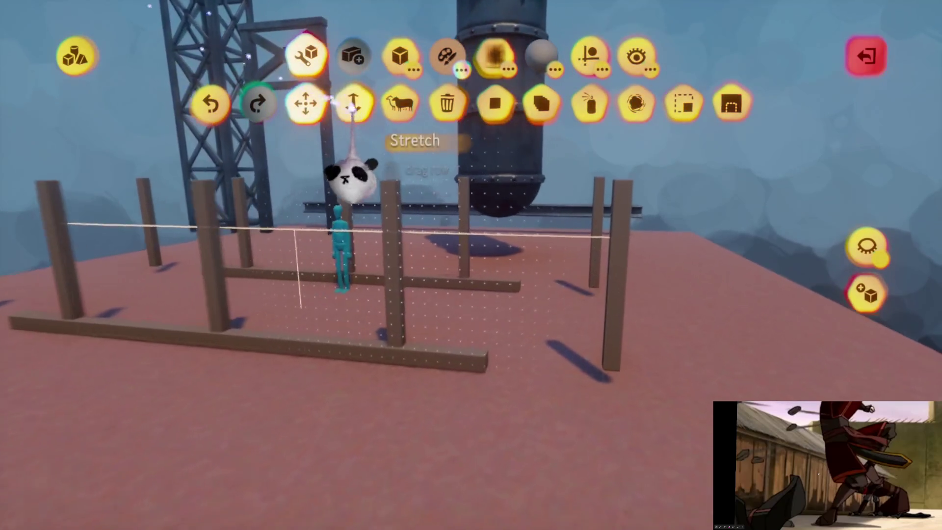
{"action": "left_click", "coordinate": [392, 285]}
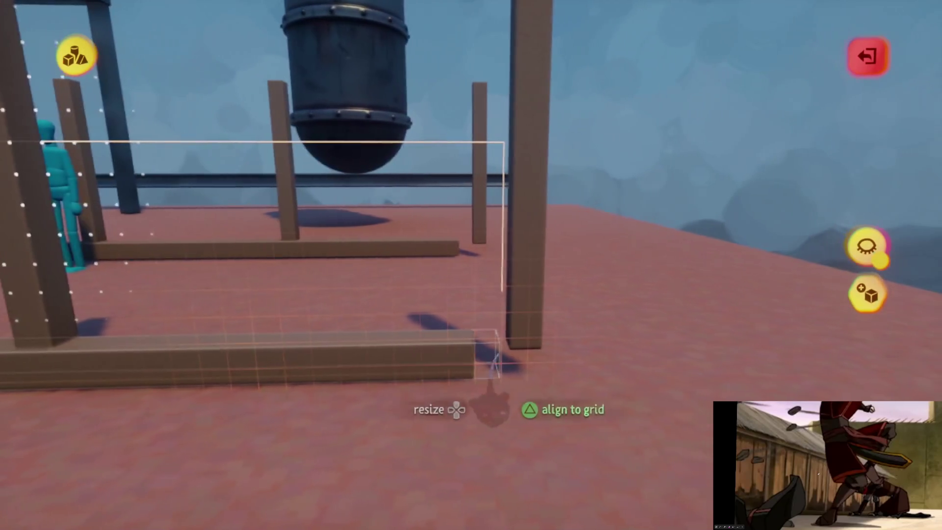
{"action": "mouse_move", "coordinate": [510, 401]}
{"action": "left_mouse_down"}
{"action": "mouse_move", "coordinate": [463, 406]}
{"action": "mouse_move", "coordinate": [452, 442]}
{"action": "mouse_move", "coordinate": [509, 421]}
{"action": "mouse_move", "coordinate": [496, 344]}
{"action": "mouse_move", "coordinate": [431, 378]}
{"action": "mouse_move", "coordinate": [418, 330]}
{"action": "mouse_move", "coordinate": [473, 378]}
{"action": "mouse_move", "coordinate": [418, 388]}
{"action": "mouse_move", "coordinate": [442, 267]}
{"action": "mouse_move", "coordinate": [484, 305]}
{"action": "mouse_move", "coordinate": [469, 295]}
{"action": "left_mouse_up"}
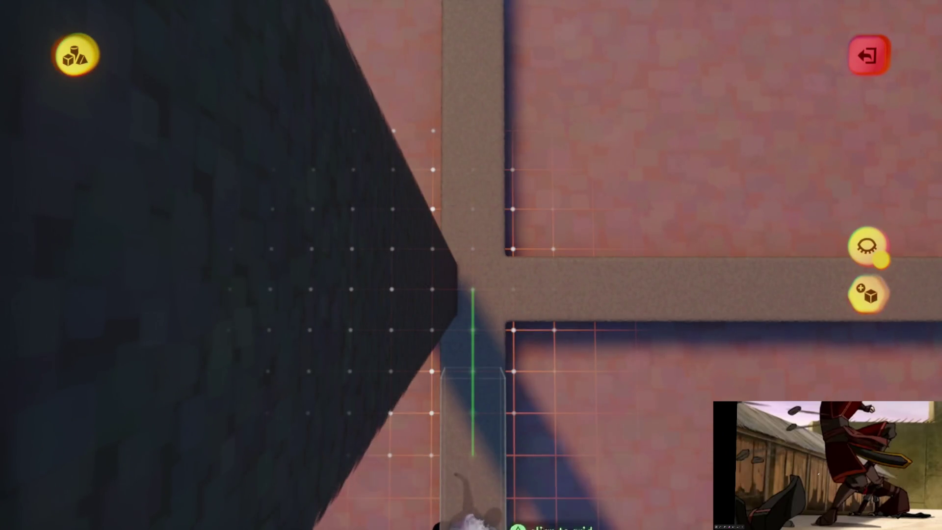
{"action": "mouse_move", "coordinate": [478, 361]}
{"action": "left_mouse_down"}
{"action": "mouse_move", "coordinate": [473, 459]}
{"action": "mouse_move", "coordinate": [442, 449]}
{"action": "mouse_move", "coordinate": [446, 412]}
{"action": "left_mouse_up"}
{"action": "mouse_move", "coordinate": [442, 363]}
{"action": "left_mouse_down"}
{"action": "mouse_move", "coordinate": [457, 363]}
{"action": "mouse_move", "coordinate": [414, 332]}
{"action": "mouse_move", "coordinate": [445, 322]}
{"action": "mouse_move", "coordinate": [456, 334]}
{"action": "left_mouse_up"}
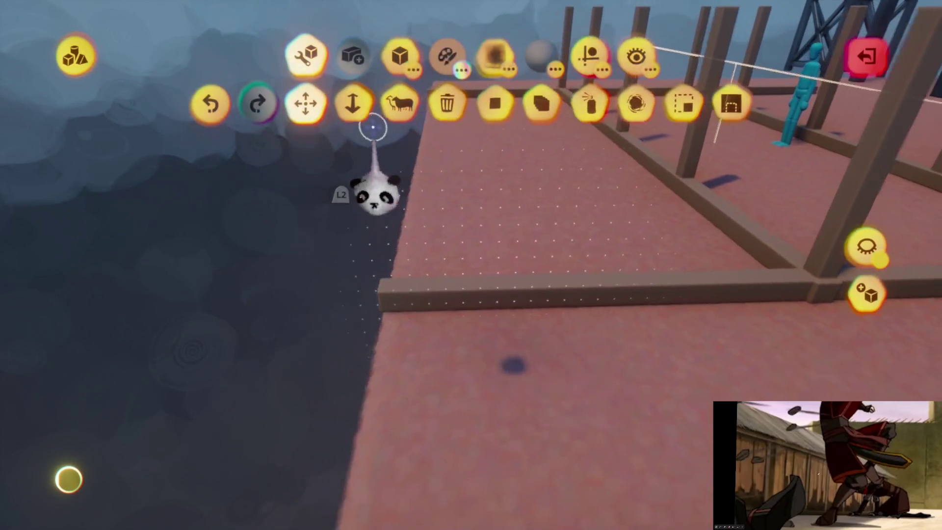
- Set the front base beam flush against the corner post, closing the rectangular base frame
{"action": "left_click", "coordinate": [362, 101]}
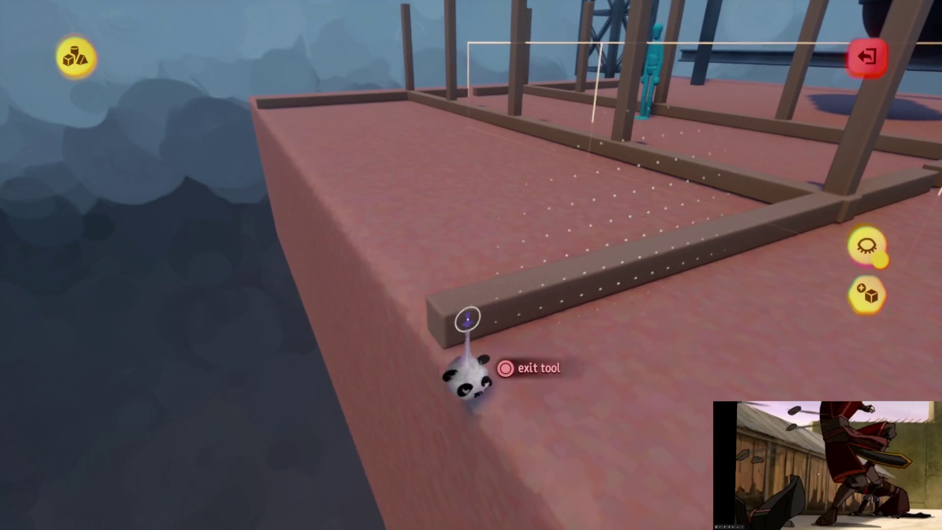
{"action": "mouse_move", "coordinate": [448, 321]}
{"action": "left_mouse_down"}
{"action": "mouse_move", "coordinate": [509, 313]}
{"action": "mouse_move", "coordinate": [482, 362]}
{"action": "mouse_move", "coordinate": [463, 352]}
{"action": "left_mouse_up"}
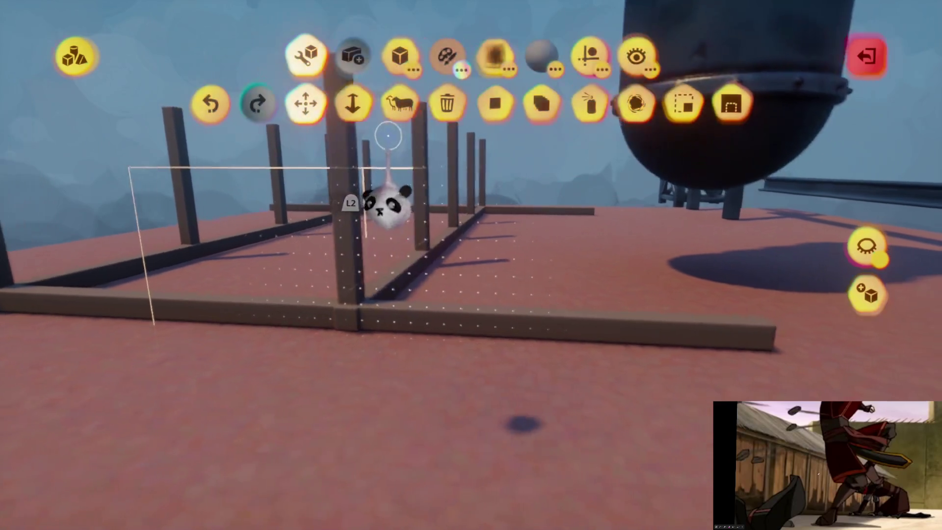
{"action": "left_click", "coordinate": [362, 101]}
{"action": "mouse_move", "coordinate": [362, 189]}
{"action": "left_mouse_down"}
{"action": "mouse_move", "coordinate": [495, 374]}
{"action": "mouse_move", "coordinate": [471, 370]}
{"action": "mouse_move", "coordinate": [448, 396]}
{"action": "mouse_move", "coordinate": [423, 385]}
{"action": "left_mouse_up"}
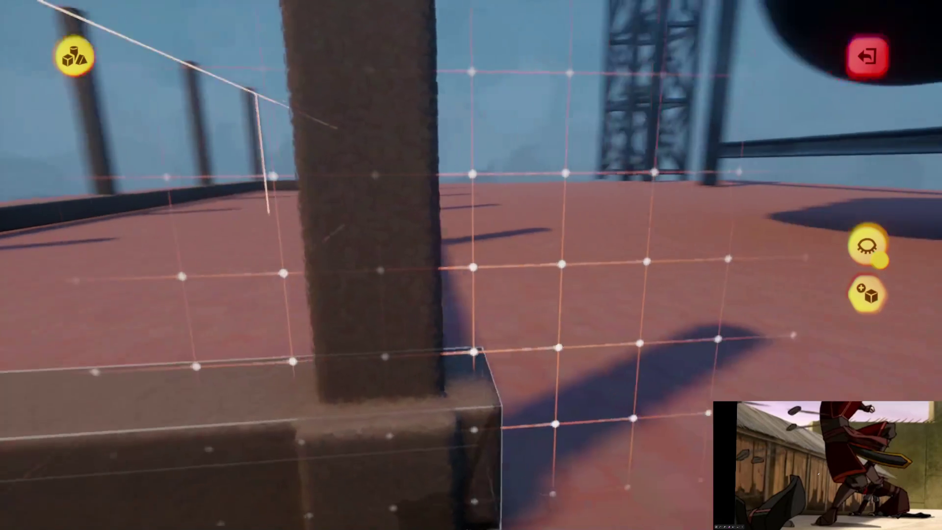
- Switch the tool options' second row to Guides to check grid snapping
{"action": "key", "text": "Tab"}
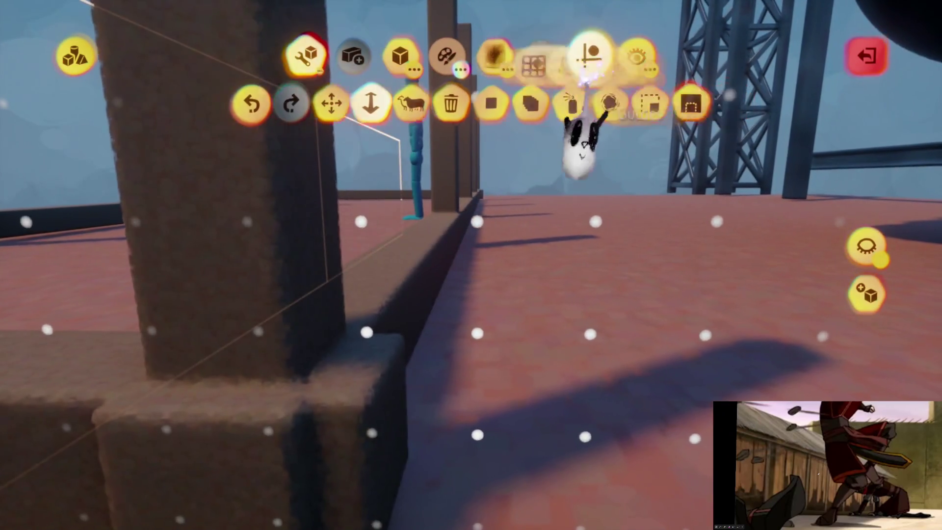
{"action": "left_click", "coordinate": [588, 73]}
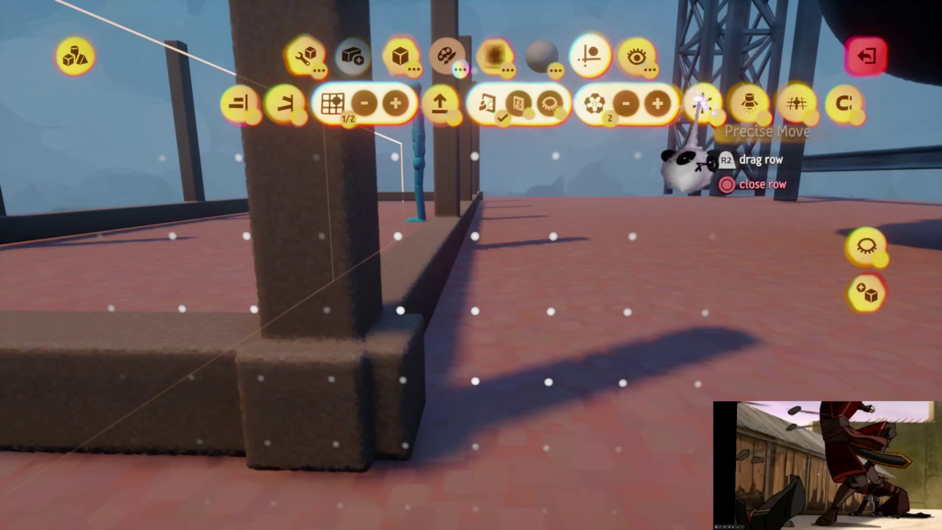
{"action": "key", "text": "Escape"}
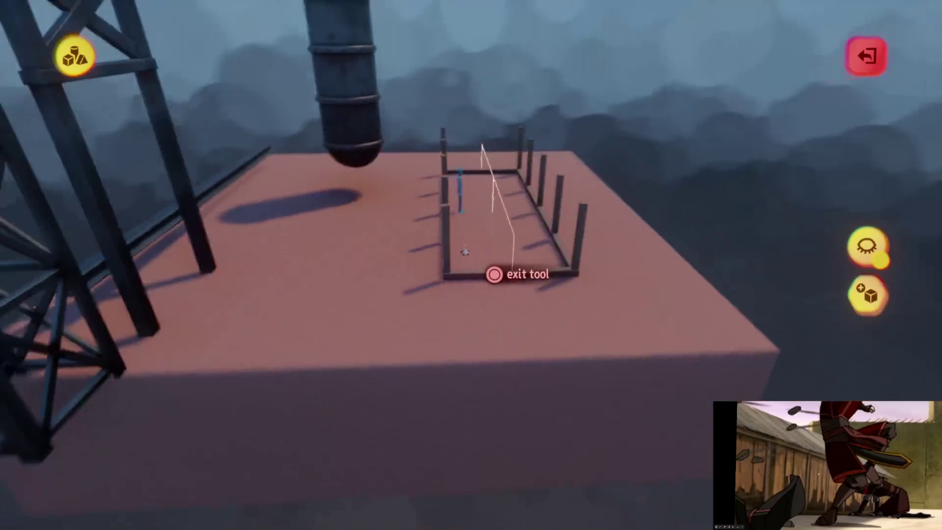
- Exit sculpt mode, leaving the base frame and its evenly spaced posts unchanged
{"action": "key", "text": "Tab"}
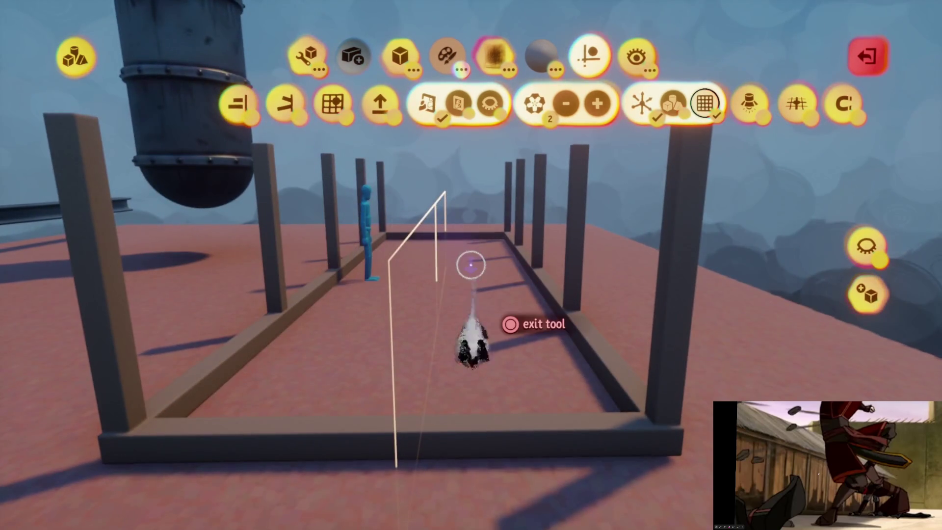
{"action": "key", "text": "Escape"}
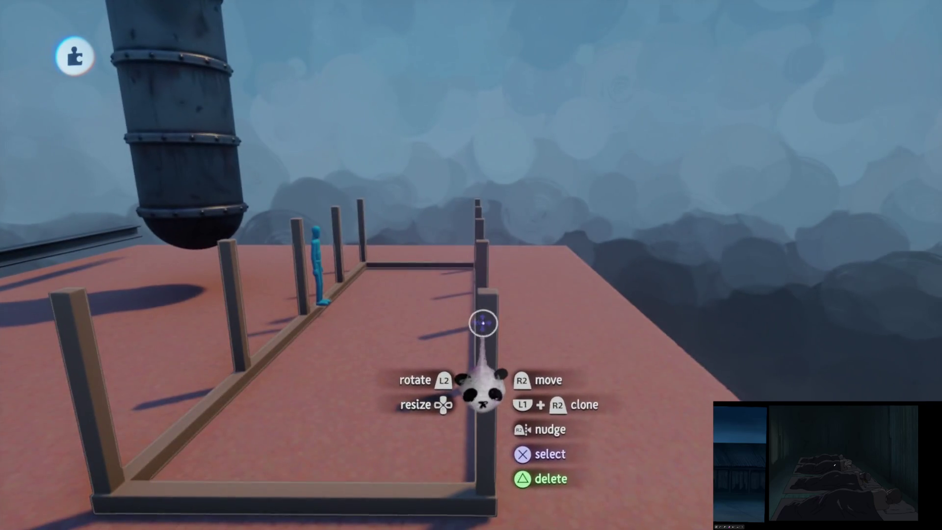
- Move one upright post to a new spot on the frame
{"action": "mouse_move", "coordinate": [484, 323]}
{"action": "left_mouse_down"}
{"action": "mouse_move", "coordinate": [452, 354]}
{"action": "mouse_move", "coordinate": [464, 354]}
{"action": "mouse_move", "coordinate": [454, 352]}
{"action": "left_mouse_up"}
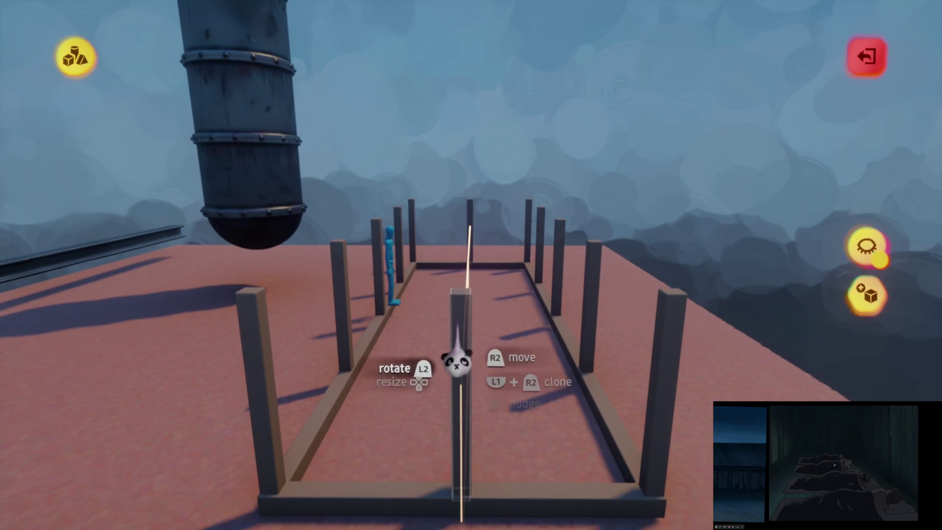
{"action": "mouse_move", "coordinate": [456, 325]}
{"action": "left_mouse_down"}
{"action": "mouse_move", "coordinate": [431, 246]}
{"action": "mouse_move", "coordinate": [473, 270]}
{"action": "mouse_move", "coordinate": [458, 332]}
{"action": "left_mouse_up"}
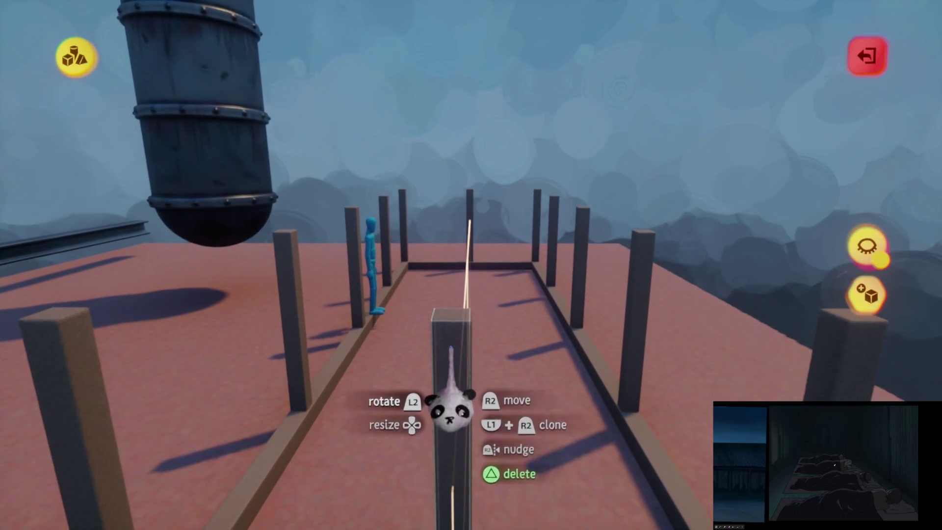
{"action": "mouse_move", "coordinate": [455, 337]}
{"action": "left_mouse_down"}
{"action": "mouse_move", "coordinate": [414, 190]}
{"action": "mouse_move", "coordinate": [467, 347]}
{"action": "left_mouse_up"}
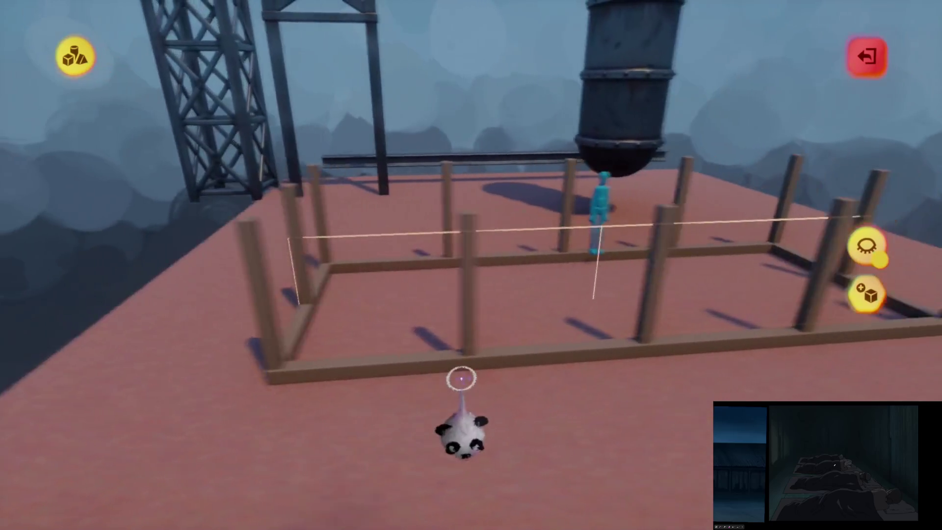
{"action": "mouse_move", "coordinate": [461, 379]}
{"action": "left_mouse_down"}
{"action": "mouse_move", "coordinate": [450, 360]}
{"action": "mouse_move", "coordinate": [465, 333]}
{"action": "left_mouse_up"}
{"action": "mouse_move", "coordinate": [504, 294]}
{"action": "left_mouse_down"}
{"action": "mouse_move", "coordinate": [472, 277]}
{"action": "mouse_move", "coordinate": [431, 383]}
{"action": "mouse_move", "coordinate": [492, 330]}
{"action": "mouse_move", "coordinate": [503, 129]}
{"action": "mouse_move", "coordinate": [511, 200]}
{"action": "mouse_move", "coordinate": [589, 98]}
{"action": "left_mouse_up"}
- Turn on Grid Snap and lift a beam onto the post tops as an upper rail
{"action": "key", "text": "Tab"}
{"action": "left_click", "coordinate": [589, 56]}
{"action": "mouse_move", "coordinate": [328, 103]}
{"action": "left_mouse_down"}
{"action": "mouse_move", "coordinate": [420, 216]}
{"action": "mouse_move", "coordinate": [468, 366]}
{"action": "left_mouse_up"}
{"action": "key", "text": "Tab"}
{"action": "mouse_move", "coordinate": [469, 415]}
{"action": "left_mouse_down"}
{"action": "mouse_move", "coordinate": [458, 273]}
{"action": "mouse_move", "coordinate": [379, 249]}
{"action": "left_mouse_up"}
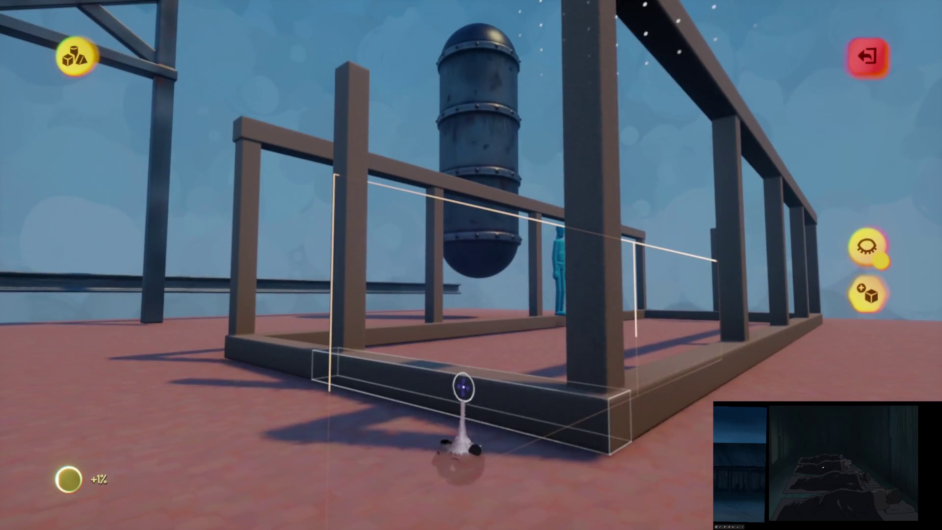
- Raise the bottom rail into the top rails and zoom to check the full box frame
{"action": "left_click_drag", "start_coordinate": [463, 385], "coordinate": [470, 323]}
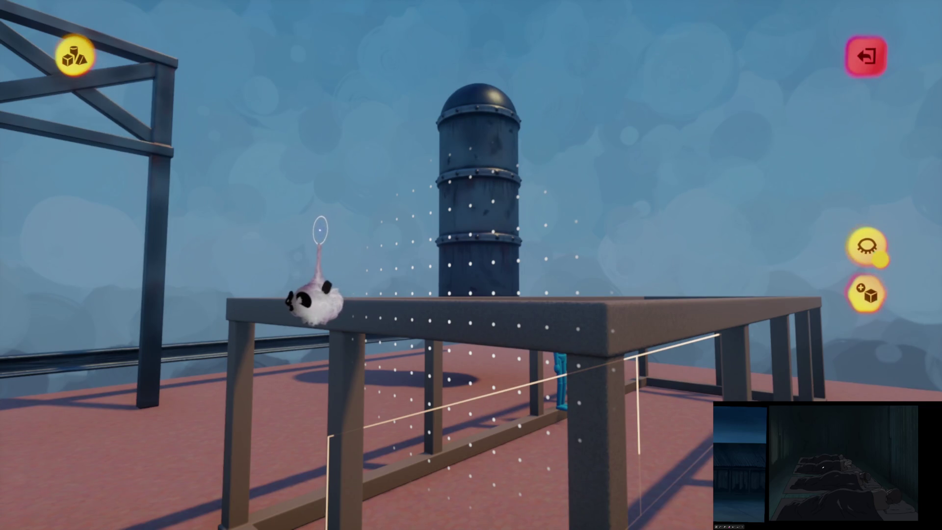
{"action": "scroll", "coordinate": [314, 314], "scroll_direction": "down", "scroll_amount": 2}
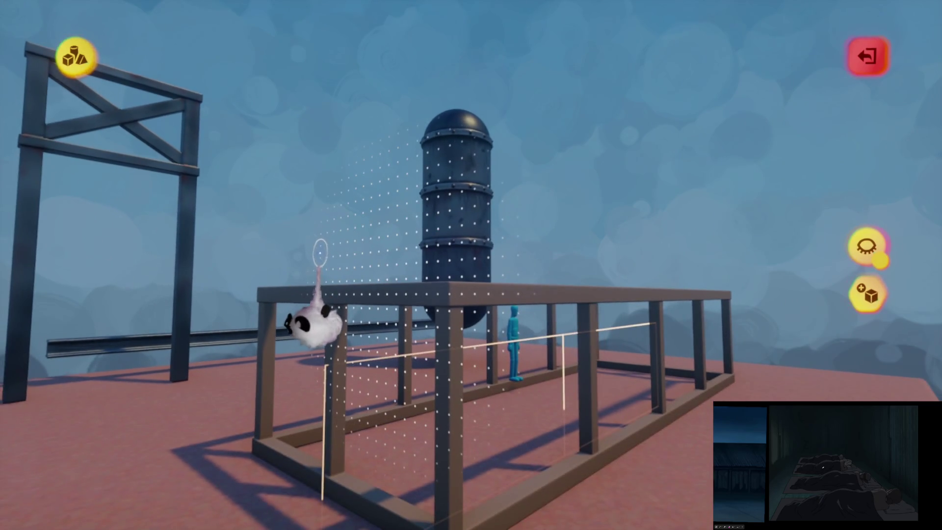
{"action": "scroll", "coordinate": [318, 328], "scroll_direction": "down", "scroll_amount": 1}
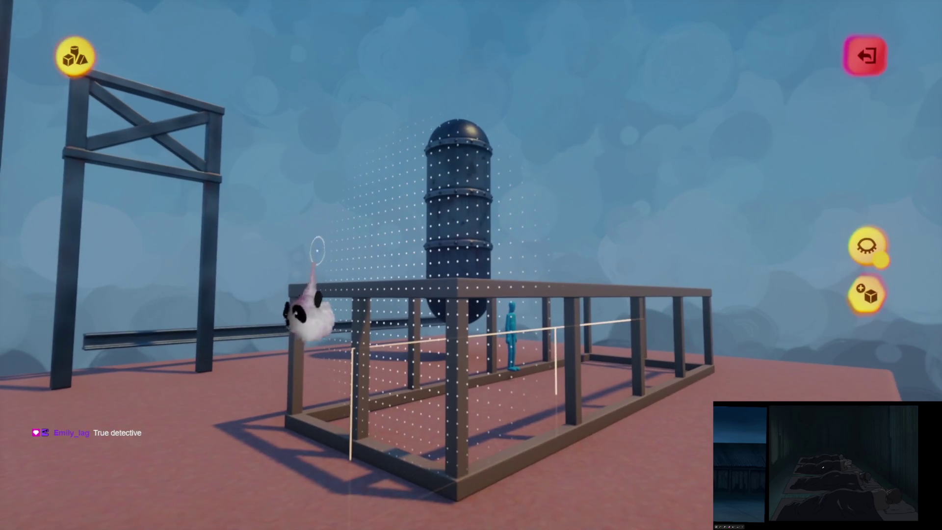
{"action": "scroll", "coordinate": [326, 279], "scroll_direction": "up", "scroll_amount": 3}
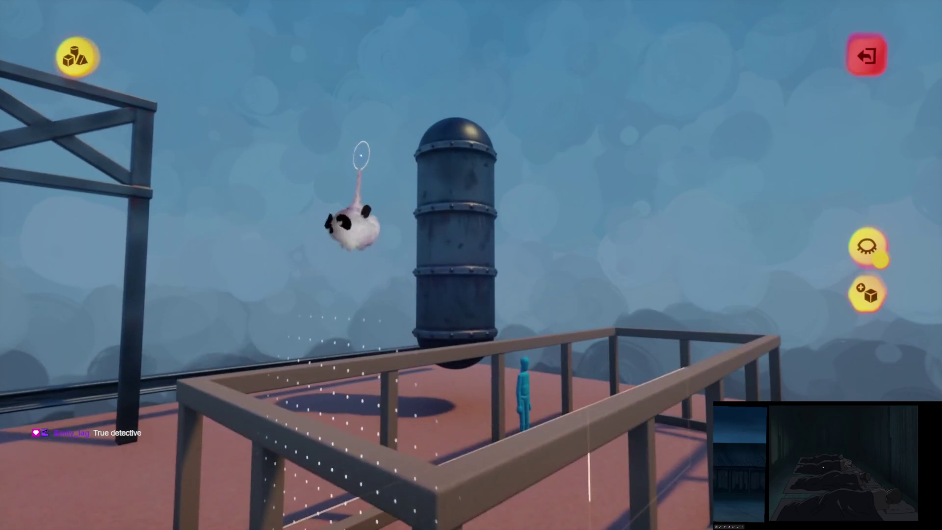
{"action": "scroll", "coordinate": [449, 385], "scroll_direction": "up", "scroll_amount": 5}
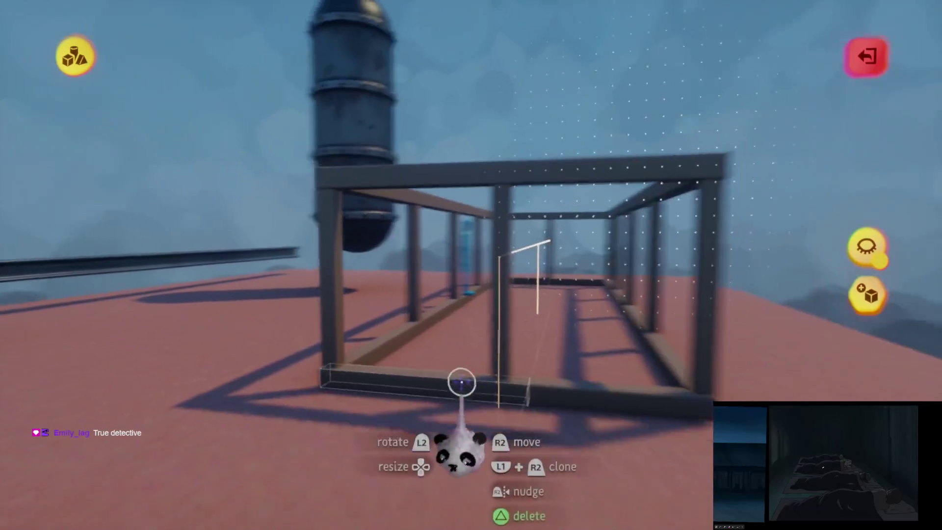
{"action": "scroll", "coordinate": [462, 391], "scroll_direction": "up", "scroll_amount": 3}
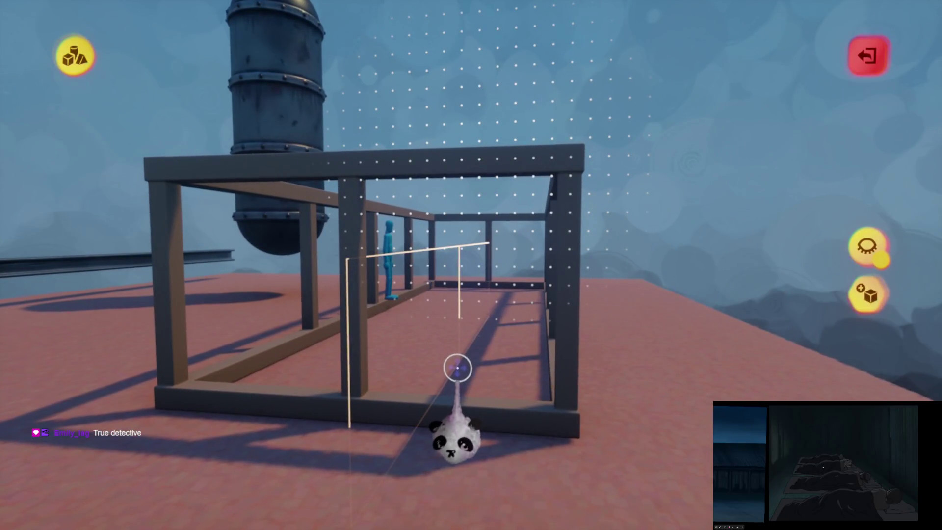
{"action": "scroll", "coordinate": [452, 380], "scroll_direction": "up", "scroll_amount": 1}
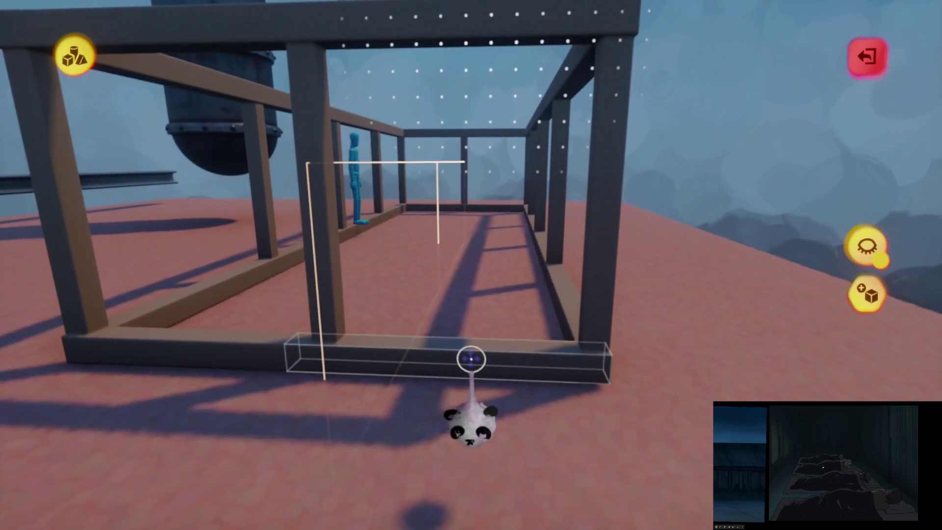
- Lift the floor beam into position, then stamp small grey cubes onto the top rail
{"action": "mouse_move", "coordinate": [472, 362]}
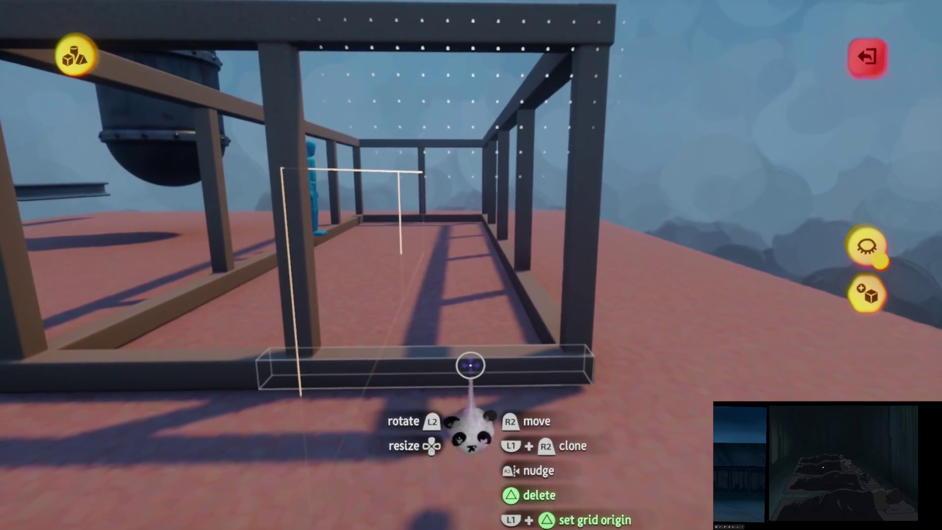
{"action": "mouse_move", "coordinate": [463, 361]}
{"action": "left_mouse_down"}
{"action": "mouse_move", "coordinate": [452, 390]}
{"action": "mouse_move", "coordinate": [444, 260]}
{"action": "mouse_move", "coordinate": [525, 330]}
{"action": "mouse_move", "coordinate": [480, 314]}
{"action": "left_mouse_up"}
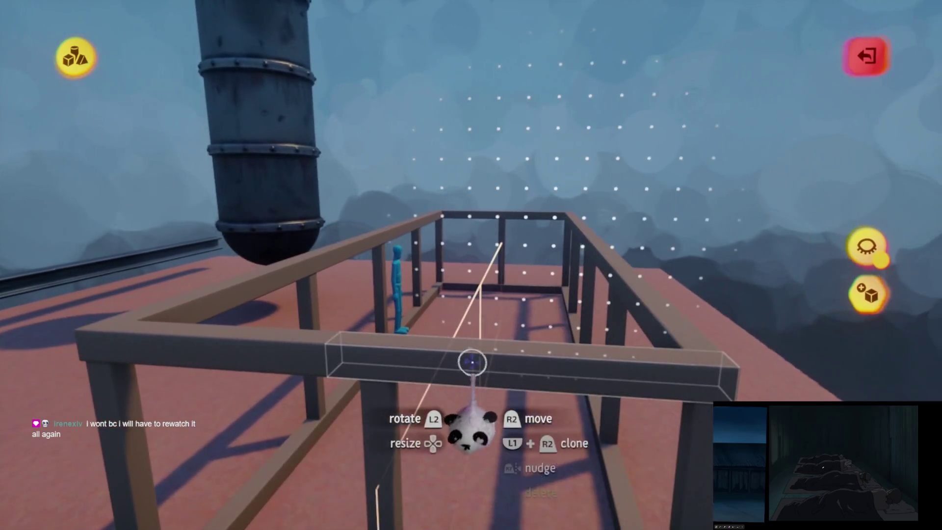
{"action": "left_click", "coordinate": [442, 262]}
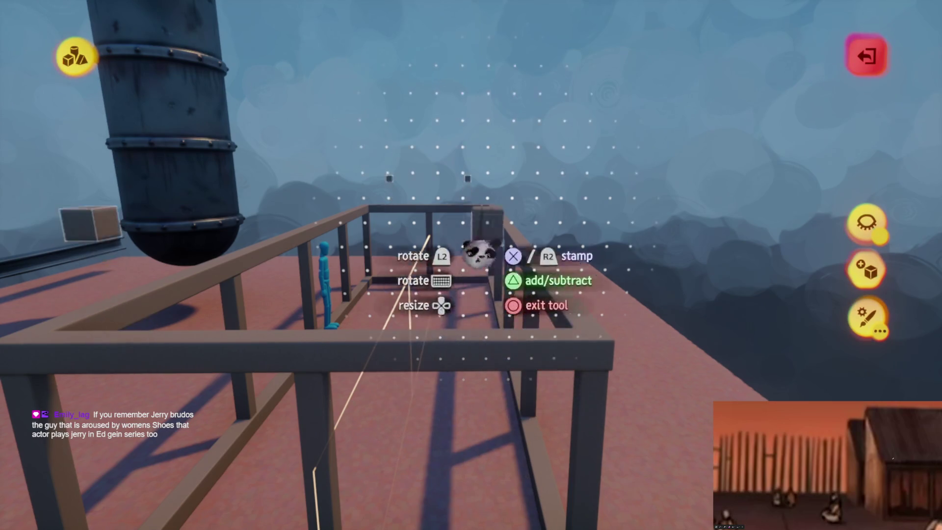
- Choose an orange-brown swatch as the sculpting colour
{"action": "key", "text": "Tab"}
{"action": "key", "text": "c"}
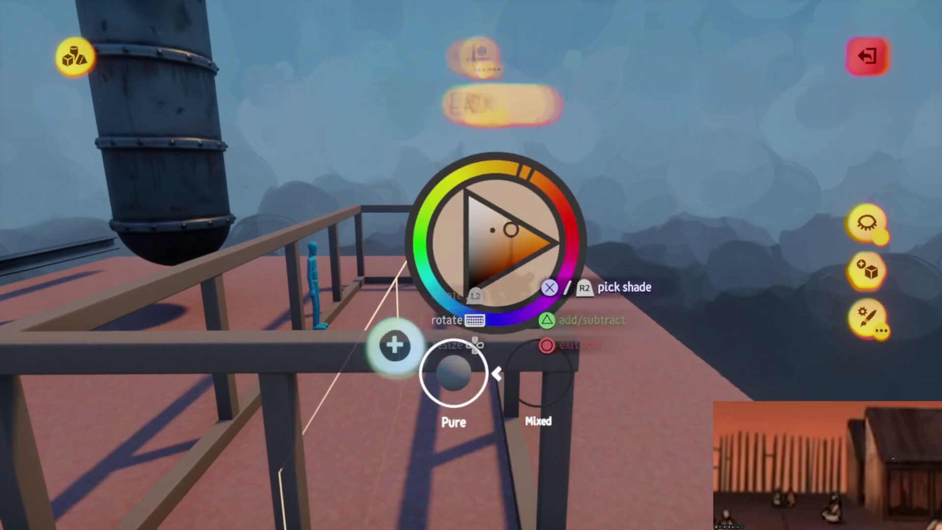
{"action": "key", "text": "Escape"}
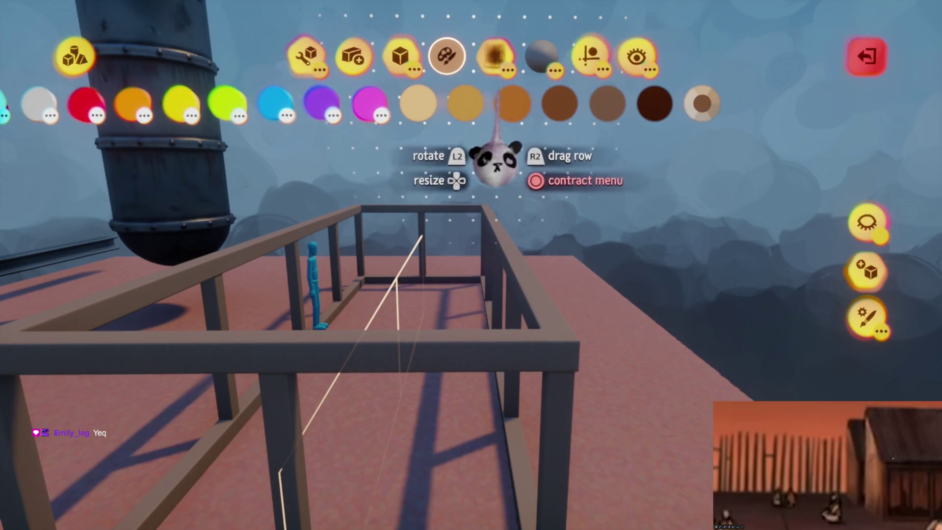
{"action": "left_click", "coordinate": [510, 104]}
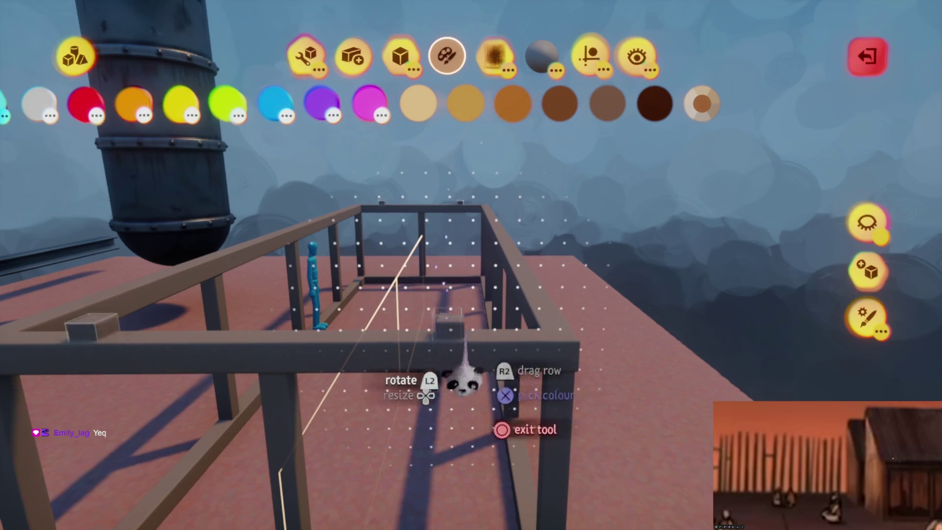
{"action": "left_click", "coordinate": [512, 103]}
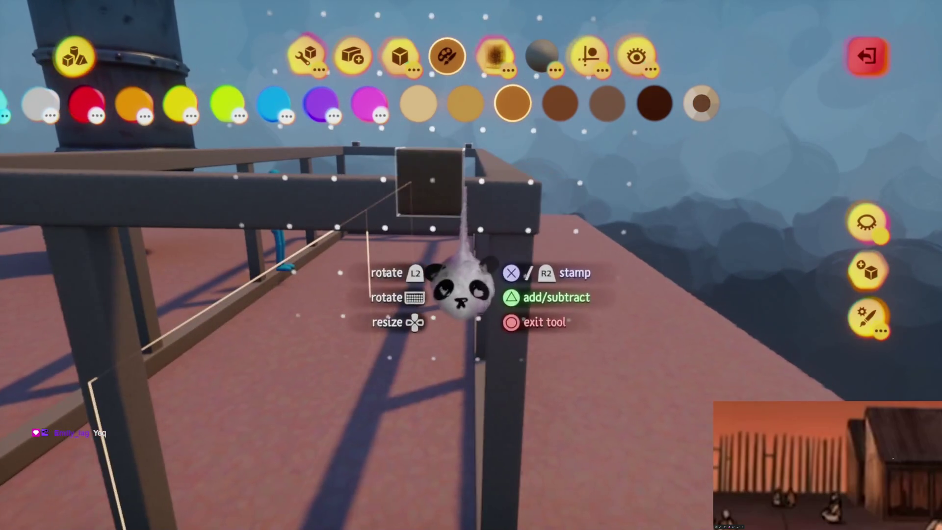
{"action": "left_click", "coordinate": [471, 265]}
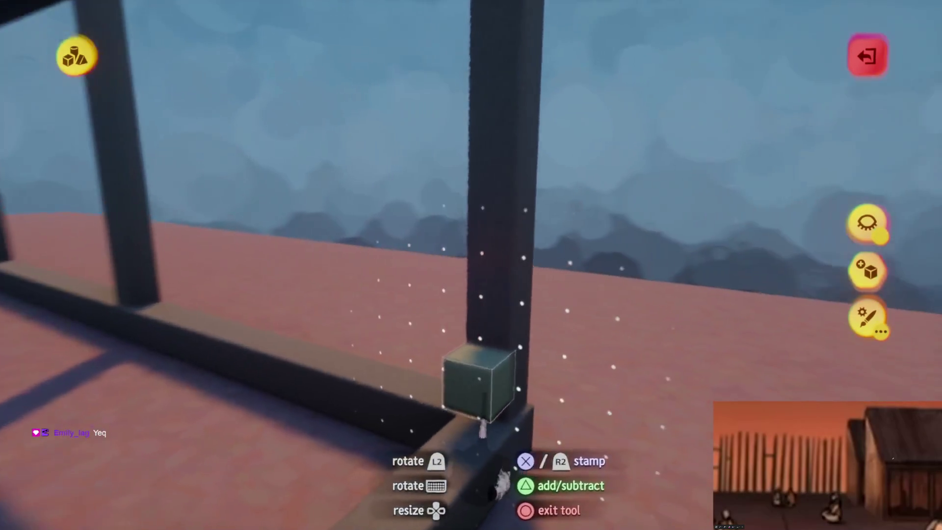
- Stamp a cube against the post and flatten it into a thin plank
{"action": "left_click", "coordinate": [480, 393]}
{"action": "mouse_move", "coordinate": [480, 396]}
{"action": "left_mouse_down"}
{"action": "mouse_move", "coordinate": [478, 422]}
{"action": "mouse_move", "coordinate": [448, 309]}
{"action": "mouse_move", "coordinate": [448, 374]}
{"action": "mouse_move", "coordinate": [427, 253]}
{"action": "mouse_move", "coordinate": [439, 319]}
{"action": "mouse_move", "coordinate": [431, 294]}
{"action": "mouse_move", "coordinate": [459, 267]}
{"action": "mouse_move", "coordinate": [446, 320]}
{"action": "mouse_move", "coordinate": [421, 316]}
{"action": "mouse_move", "coordinate": [416, 324]}
{"action": "left_mouse_up"}
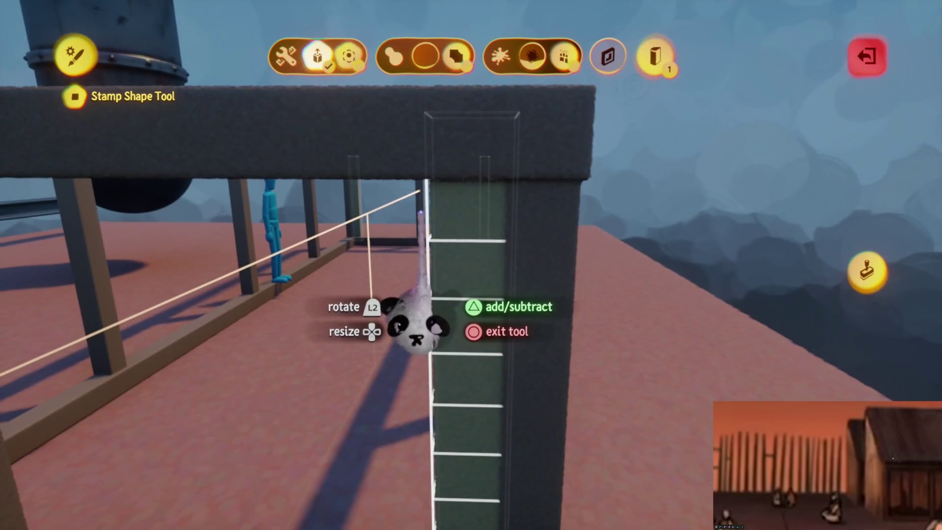
{"action": "left_click", "coordinate": [865, 268]}
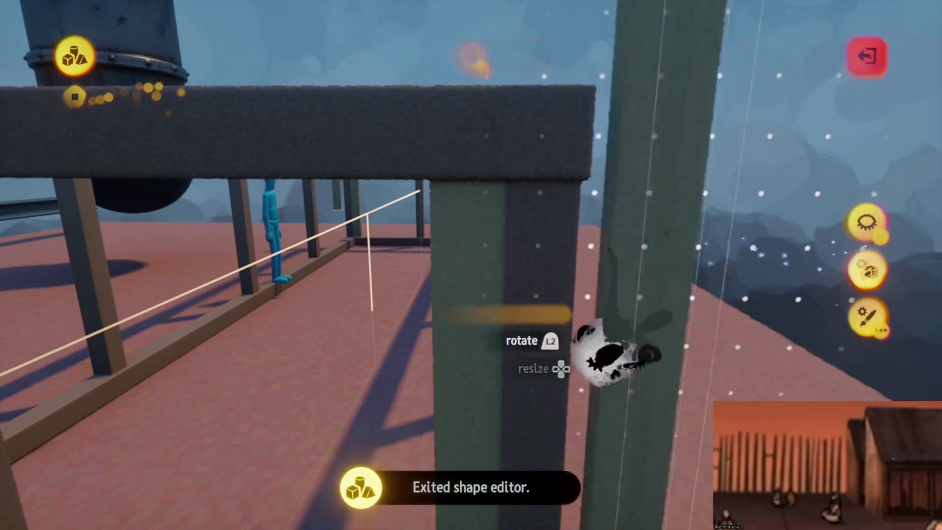
- Clone the plank repeatedly into a solid wall panel along the frame, then enable grid snapping
{"action": "left_click_drag", "start_coordinate": [447, 253], "coordinate": [467, 249]}
{"action": "key", "text": "Escape"}
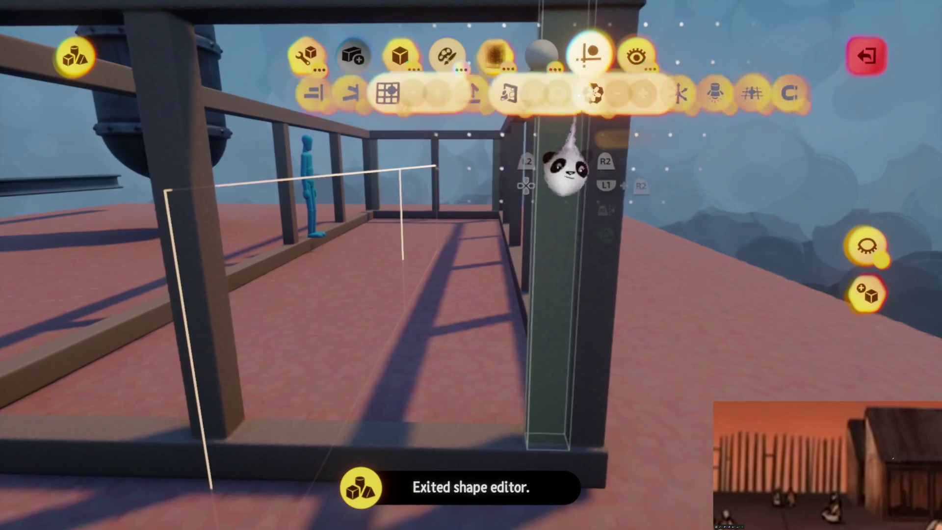
{"action": "key", "text": "Escape"}
{"action": "mouse_move", "coordinate": [536, 306]}
{"action": "left_mouse_down"}
{"action": "mouse_move", "coordinate": [431, 316]}
{"action": "mouse_move", "coordinate": [398, 302]}
{"action": "left_mouse_up"}
{"action": "key", "text": "Right"}
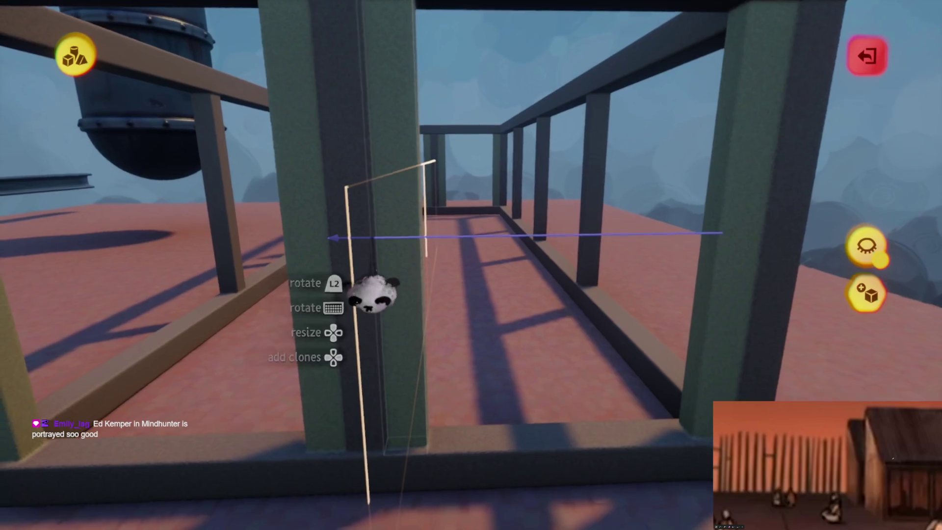
{"action": "key", "text": "Right"}
{"action": "key", "text": "Right"}
{"action": "key", "text": "Right"}
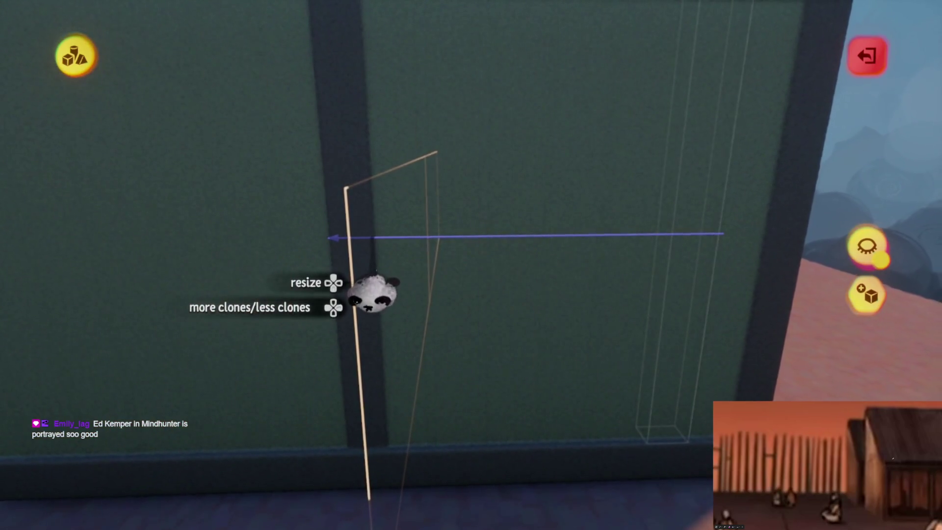
{"action": "mouse_move", "coordinate": [371, 224]}
{"action": "left_mouse_down"}
{"action": "mouse_move", "coordinate": [374, 252]}
{"action": "mouse_move", "coordinate": [429, 273]}
{"action": "mouse_move", "coordinate": [471, 330]}
{"action": "mouse_move", "coordinate": [466, 308]}
{"action": "mouse_move", "coordinate": [476, 352]}
{"action": "mouse_move", "coordinate": [465, 332]}
{"action": "mouse_move", "coordinate": [467, 343]}
{"action": "mouse_move", "coordinate": [272, 185]}
{"action": "mouse_move", "coordinate": [482, 270]}
{"action": "mouse_move", "coordinate": [421, 366]}
{"action": "mouse_move", "coordinate": [434, 388]}
{"action": "mouse_move", "coordinate": [422, 385]}
{"action": "mouse_move", "coordinate": [422, 332]}
{"action": "left_mouse_up"}
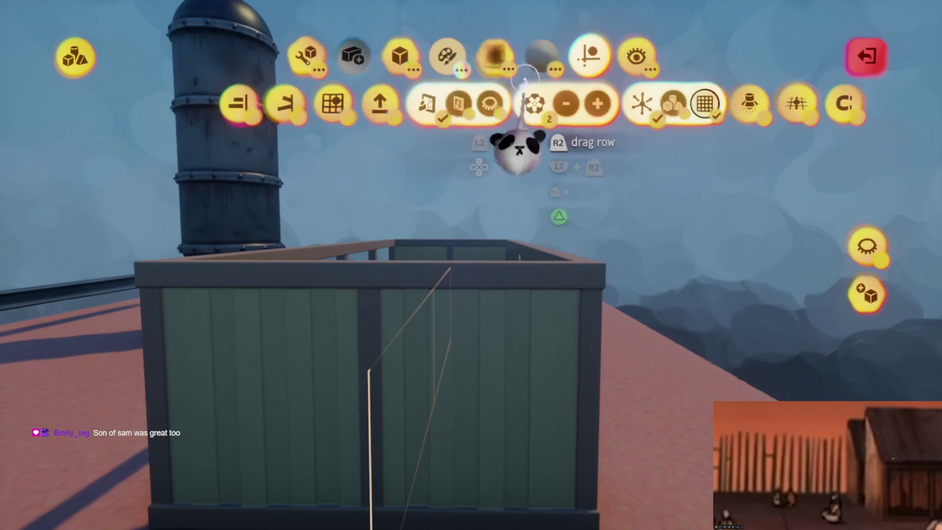
{"action": "left_click", "coordinate": [324, 103]}
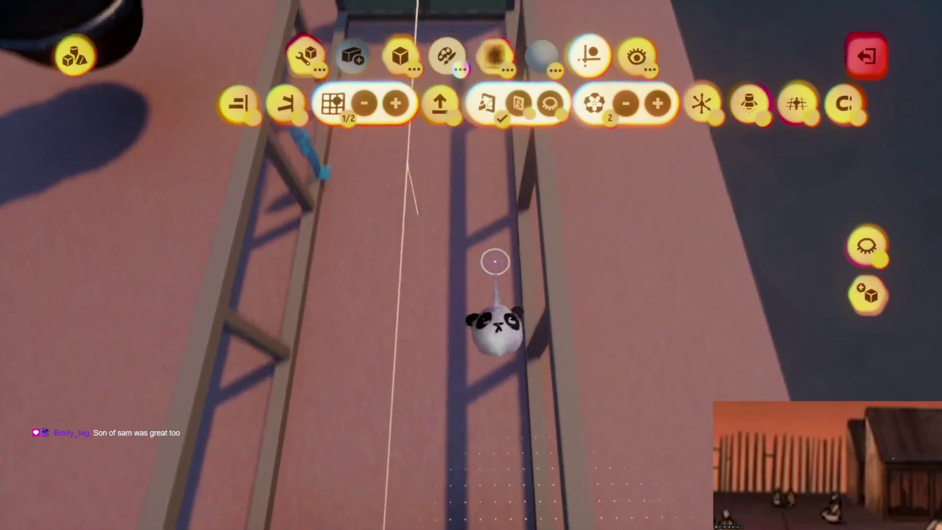
- Pick the cube shape and start a new separate sculpture
{"action": "left_click", "coordinate": [400, 58]}
{"action": "left_click", "coordinate": [233, 104]}
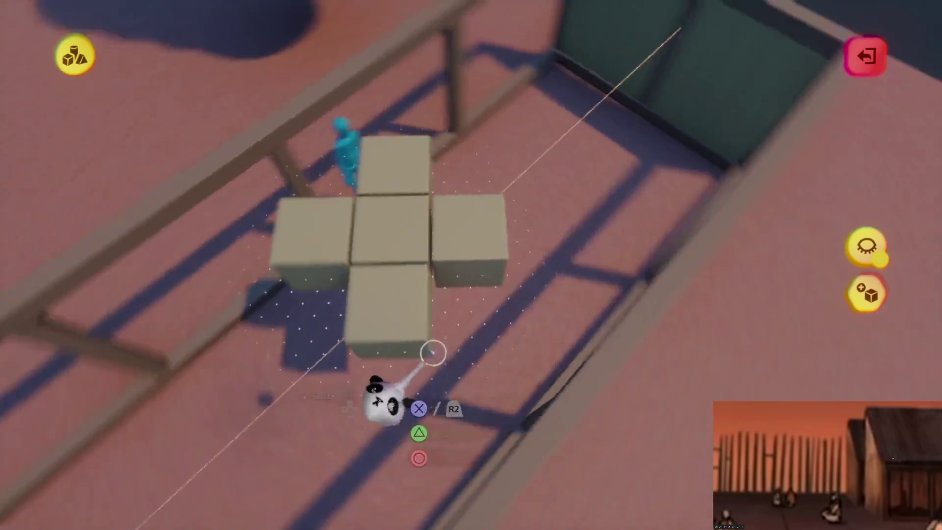
{"action": "key", "text": "Escape"}
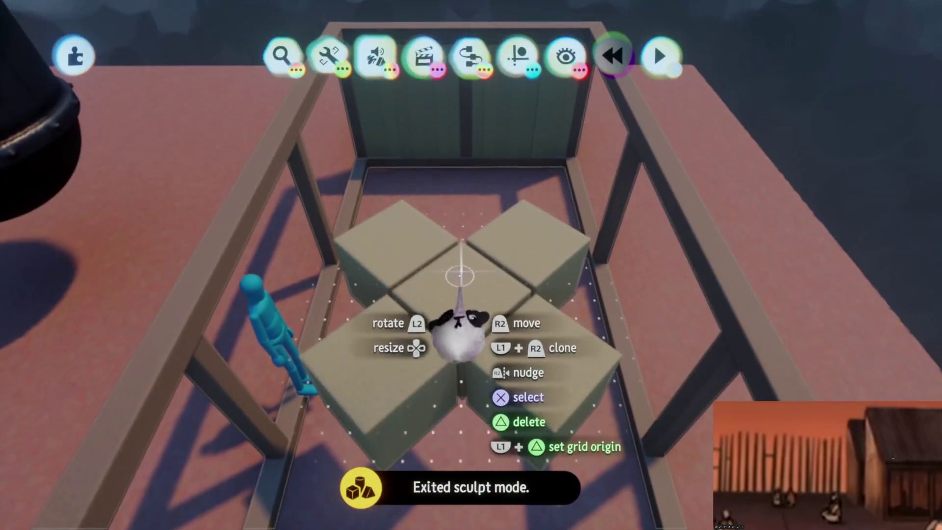
{"action": "left_click", "coordinate": [457, 319]}
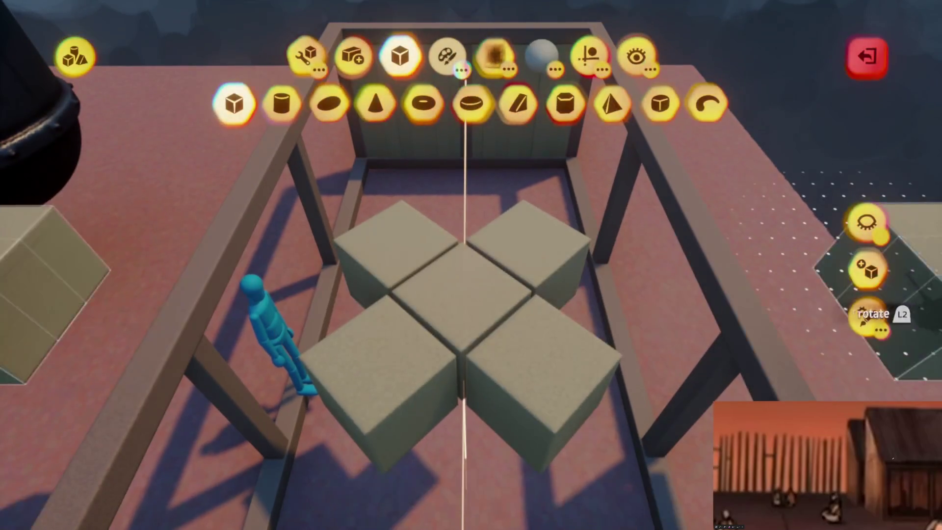
{"action": "left_click", "coordinate": [866, 269]}
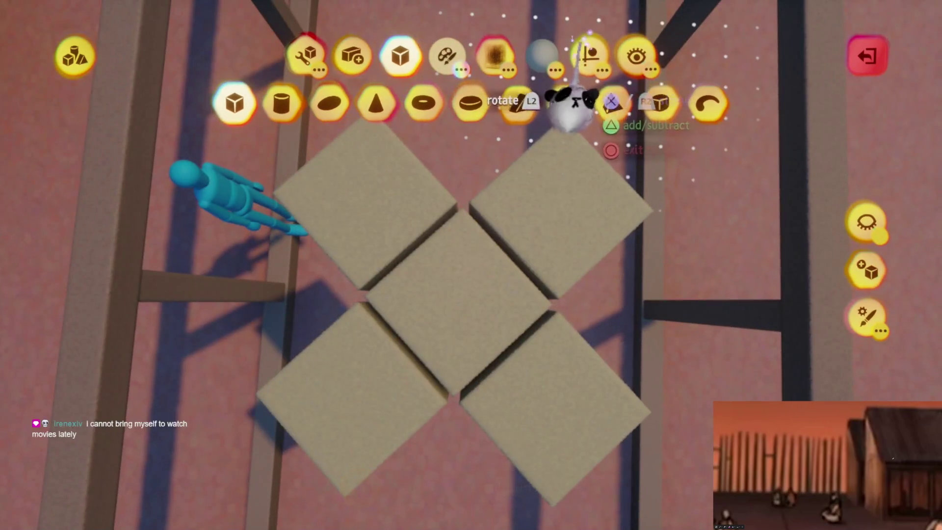
- Enable Clipped Mirror symmetry and stamp mirrored tan cubes into a cross-shaped cluster
{"action": "left_click", "coordinate": [589, 55]}
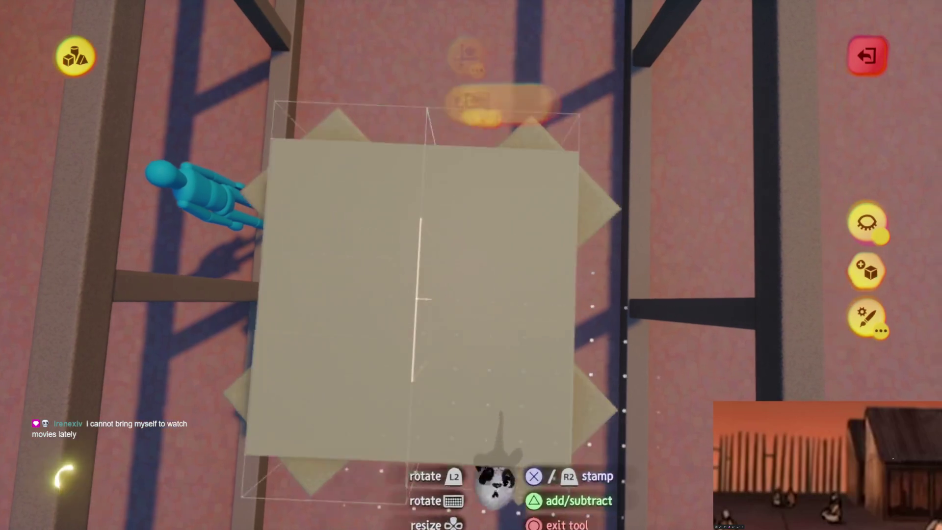
{"action": "left_click", "coordinate": [505, 432]}
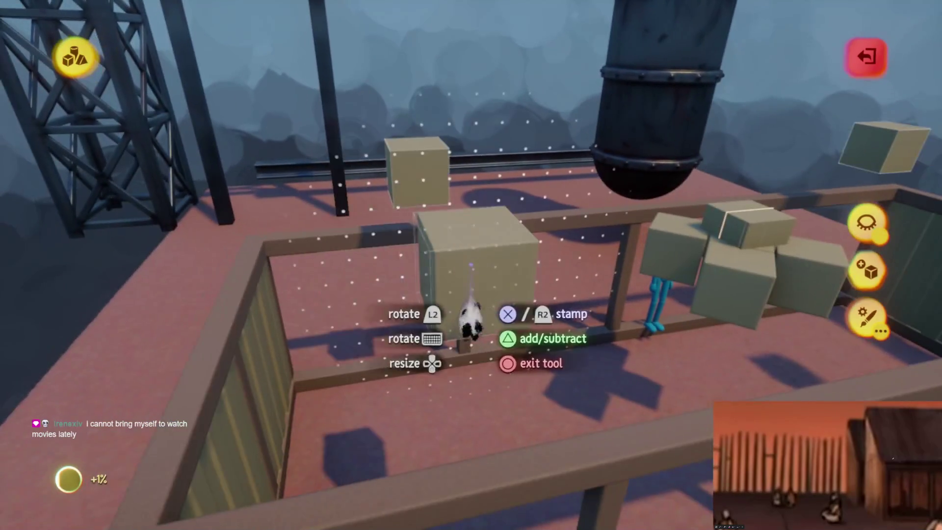
{"action": "key", "text": "Escape"}
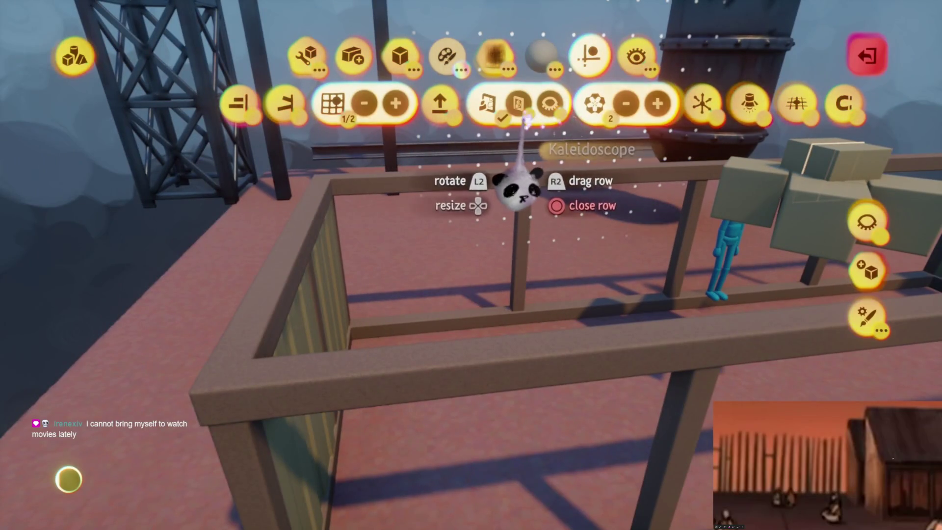
{"action": "left_click", "coordinate": [517, 104]}
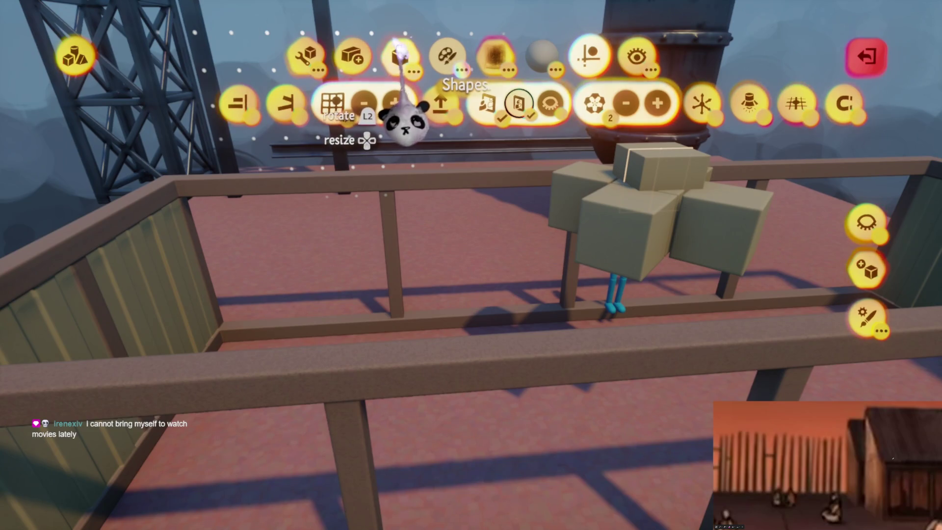
{"action": "left_click", "coordinate": [399, 53]}
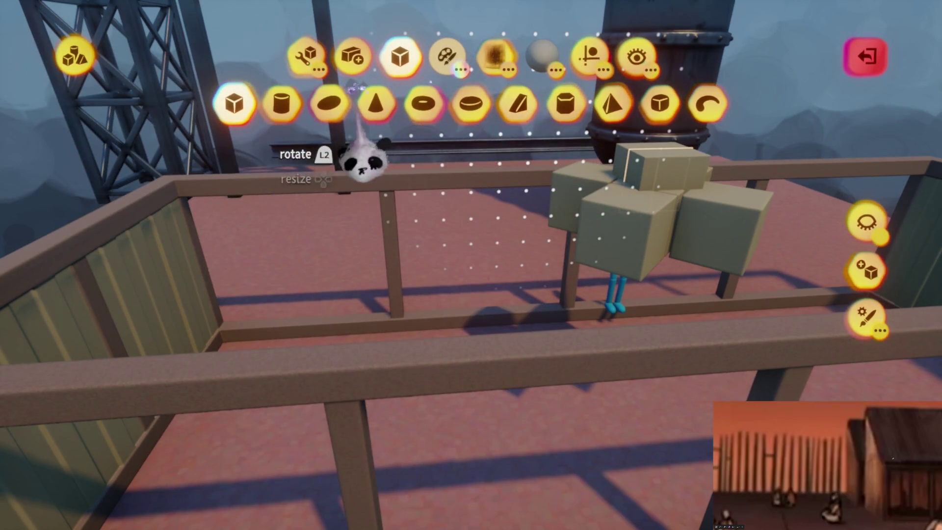
- Switch the stamp shape to a grey cylinder
{"action": "left_click", "coordinate": [270, 102]}
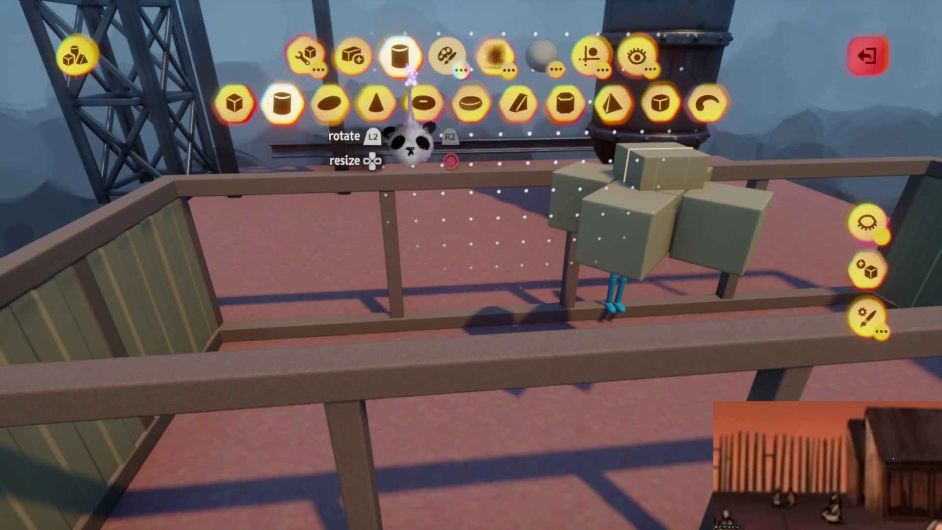
{"action": "key", "text": "c"}
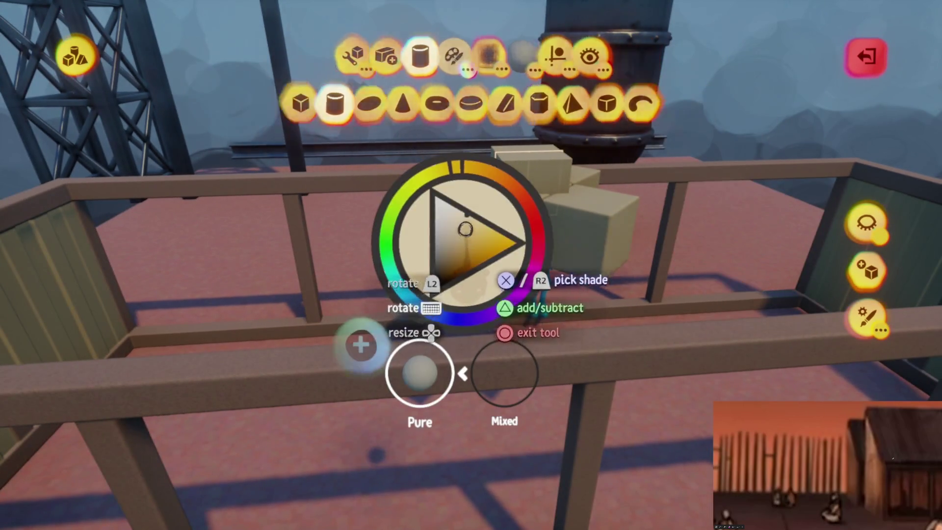
{"action": "key", "text": "Escape"}
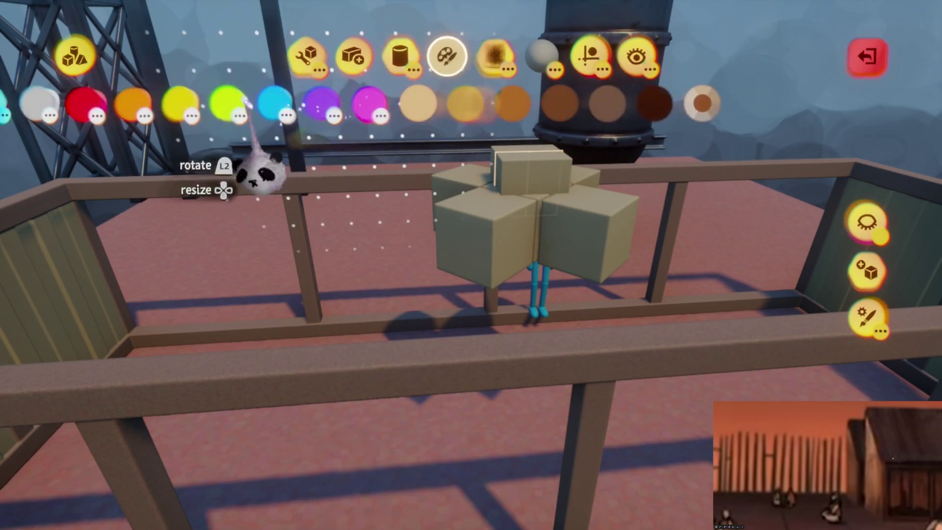
{"action": "left_click", "coordinate": [154, 95]}
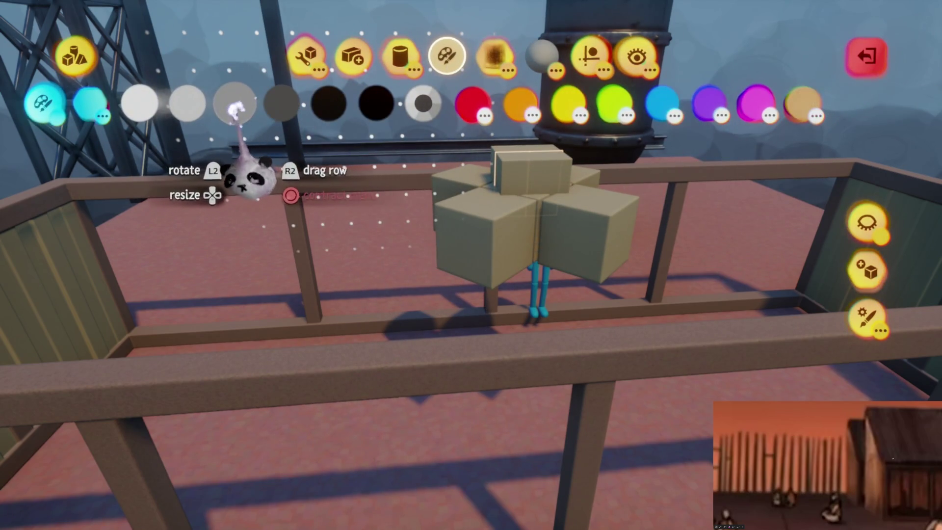
{"action": "left_click", "coordinate": [234, 103]}
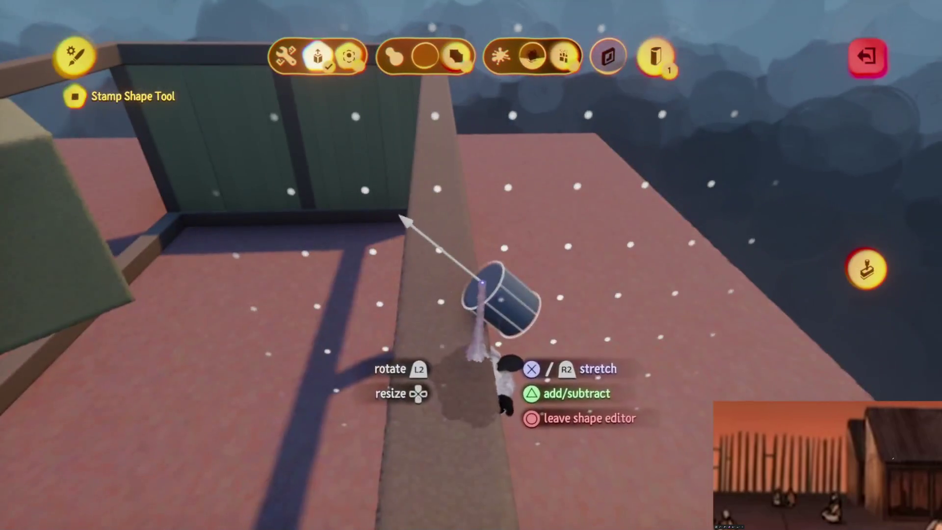
- Stretch the cylinder into a long tube and stamp a second tube beside the boxes
{"action": "mouse_move", "coordinate": [483, 275]}
{"action": "left_mouse_down"}
{"action": "mouse_move", "coordinate": [434, 244]}
{"action": "mouse_move", "coordinate": [421, 252]}
{"action": "mouse_move", "coordinate": [421, 220]}
{"action": "mouse_move", "coordinate": [442, 252]}
{"action": "left_mouse_up"}
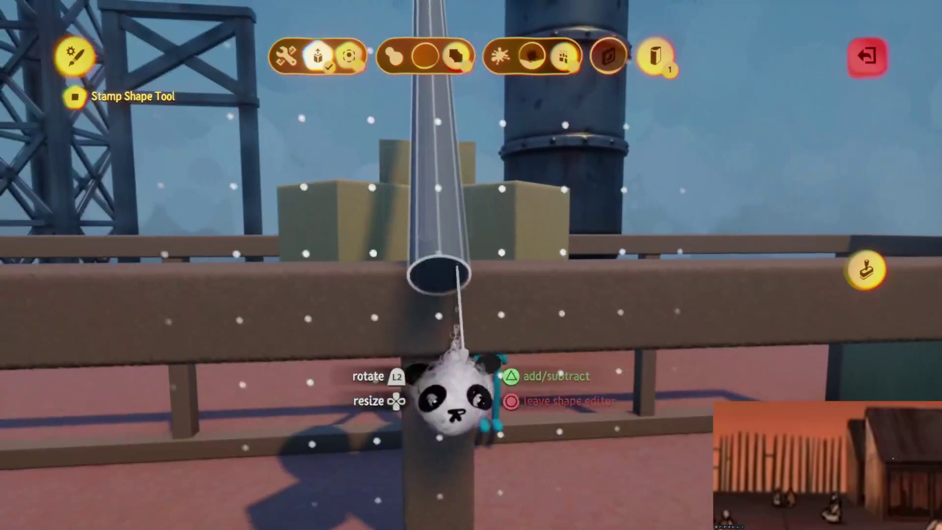
{"action": "key", "text": "Escape"}
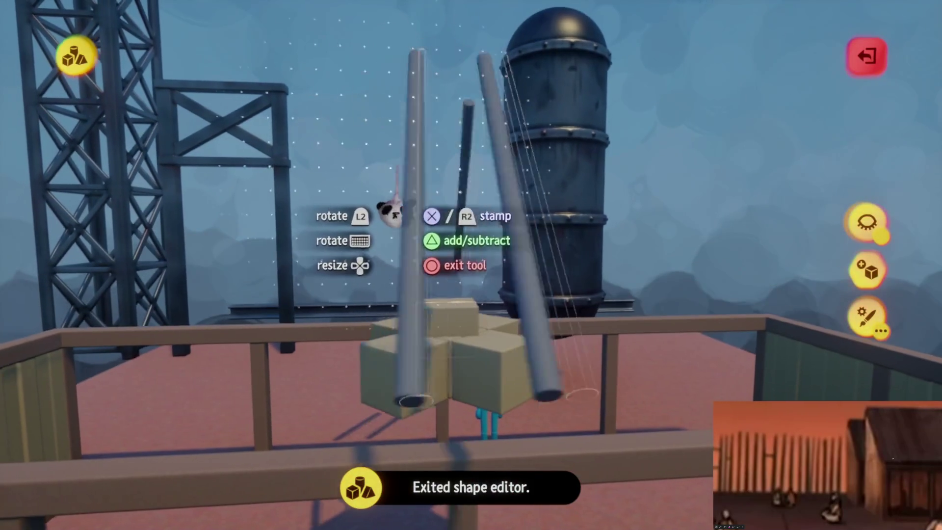
{"action": "left_click", "coordinate": [427, 216]}
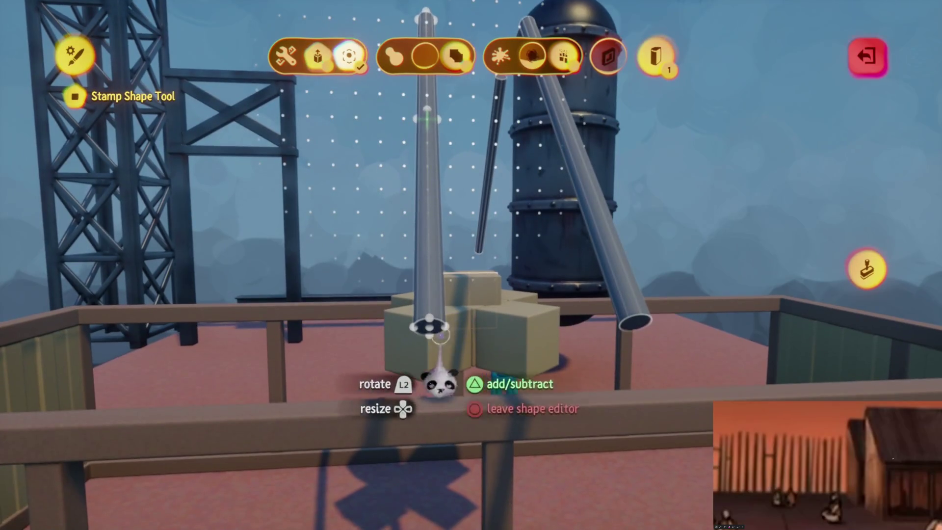
{"action": "key", "text": "Escape"}
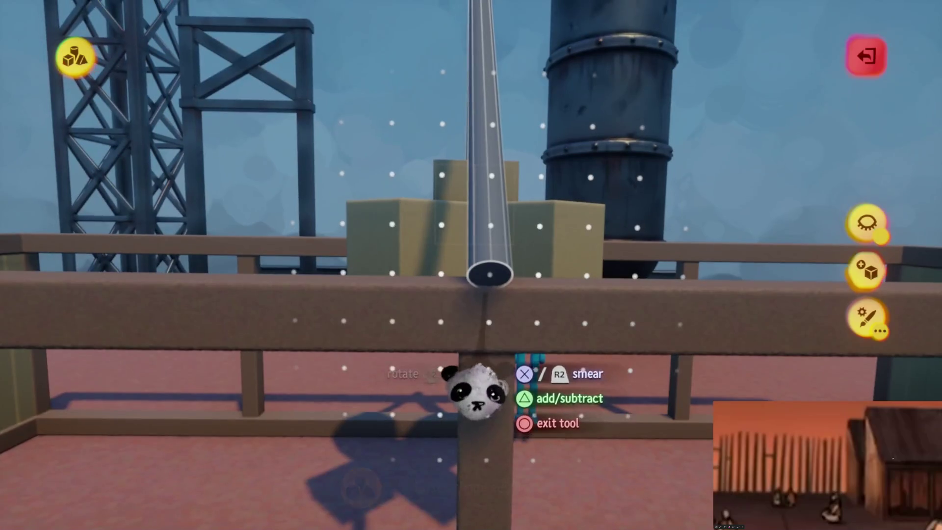
- Smear the tube into a row of pipes, revert, then add a mirrored pipe pair splayed apart
{"action": "left_click_drag", "start_coordinate": [427, 373], "coordinate": [390, 370]}
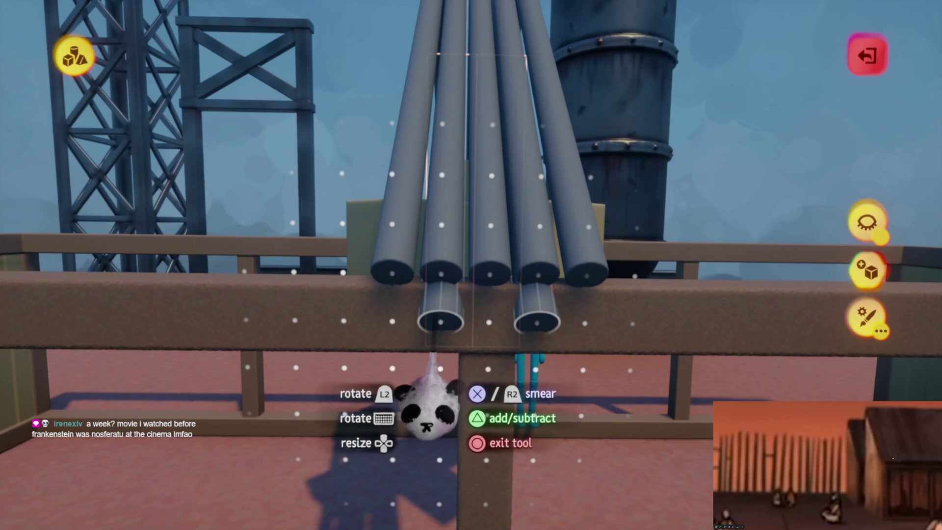
{"action": "mouse_move", "coordinate": [444, 393]}
{"action": "left_mouse_down"}
{"action": "mouse_move", "coordinate": [481, 385]}
{"action": "mouse_move", "coordinate": [540, 400]}
{"action": "mouse_move", "coordinate": [466, 378]}
{"action": "mouse_move", "coordinate": [491, 408]}
{"action": "left_mouse_up"}
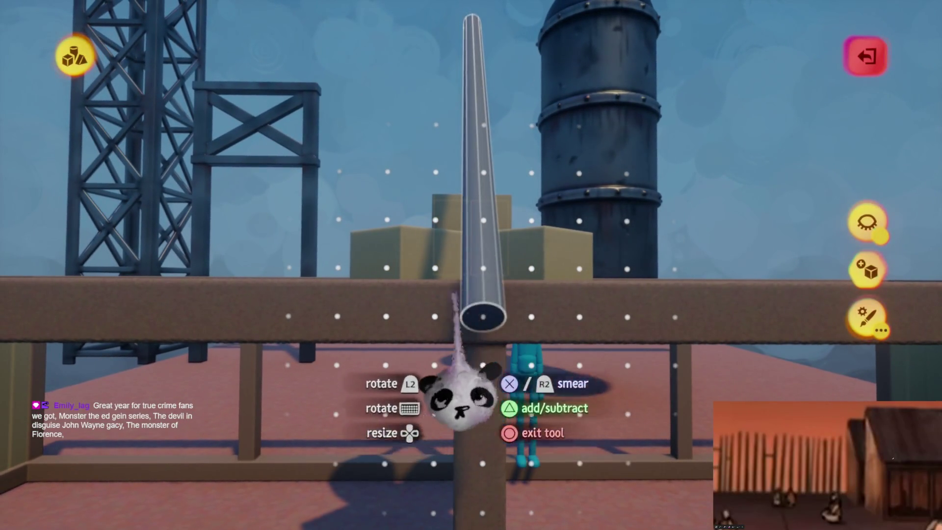
{"action": "left_click", "coordinate": [454, 297]}
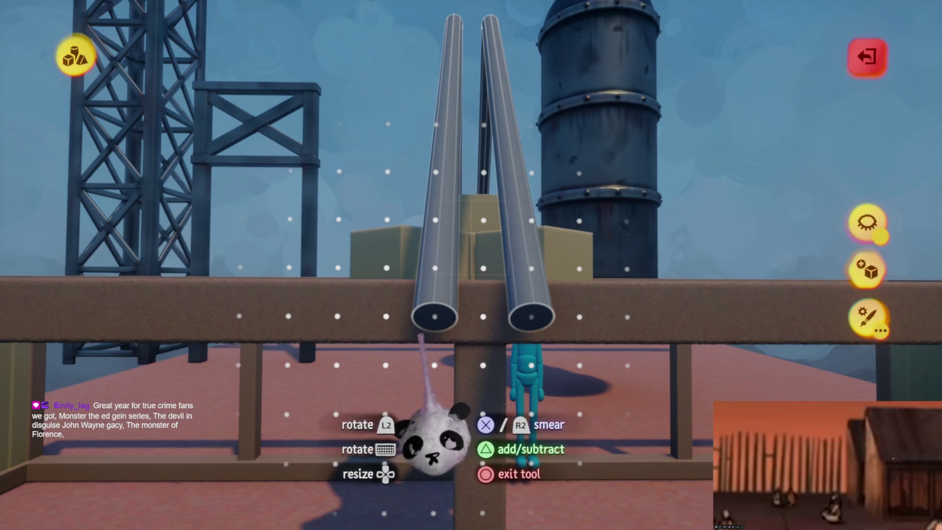
{"action": "mouse_move", "coordinate": [415, 343]}
{"action": "left_mouse_down"}
{"action": "mouse_move", "coordinate": [322, 365]}
{"action": "mouse_move", "coordinate": [242, 337]}
{"action": "mouse_move", "coordinate": [295, 332]}
{"action": "mouse_move", "coordinate": [288, 379]}
{"action": "mouse_move", "coordinate": [238, 369]}
{"action": "left_mouse_up"}
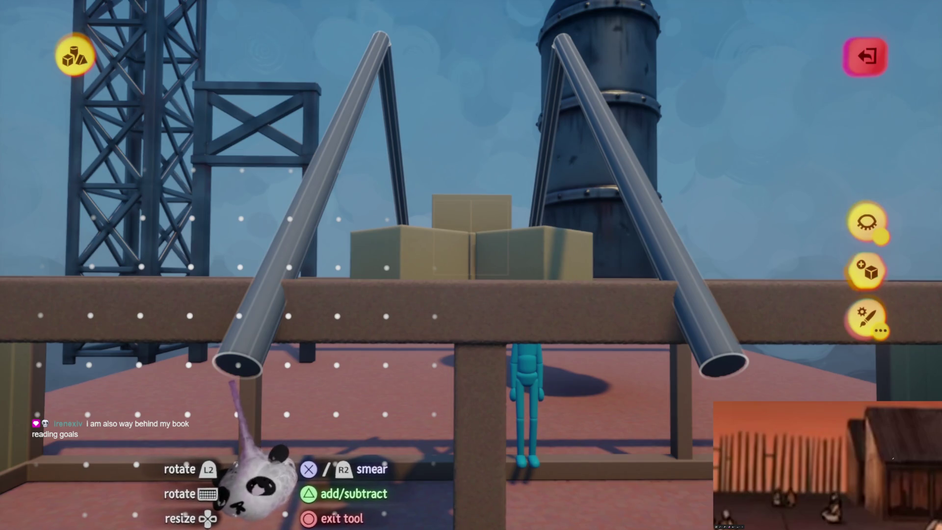
- Lean the A-shaped pipe pair, then undo back to a single slanted pipe
{"action": "mouse_move", "coordinate": [248, 486]}
{"action": "left_mouse_down"}
{"action": "mouse_move", "coordinate": [80, 311]}
{"action": "mouse_move", "coordinate": [32, 157]}
{"action": "mouse_move", "coordinate": [84, 311]}
{"action": "mouse_move", "coordinate": [127, 334]}
{"action": "mouse_move", "coordinate": [59, 322]}
{"action": "mouse_move", "coordinate": [42, 347]}
{"action": "mouse_move", "coordinate": [484, 370]}
{"action": "mouse_move", "coordinate": [510, 417]}
{"action": "mouse_move", "coordinate": [478, 380]}
{"action": "mouse_move", "coordinate": [477, 411]}
{"action": "mouse_move", "coordinate": [363, 415]}
{"action": "mouse_move", "coordinate": [473, 390]}
{"action": "mouse_move", "coordinate": [474, 412]}
{"action": "left_mouse_up"}
{"action": "key", "text": "ctrl+z"}
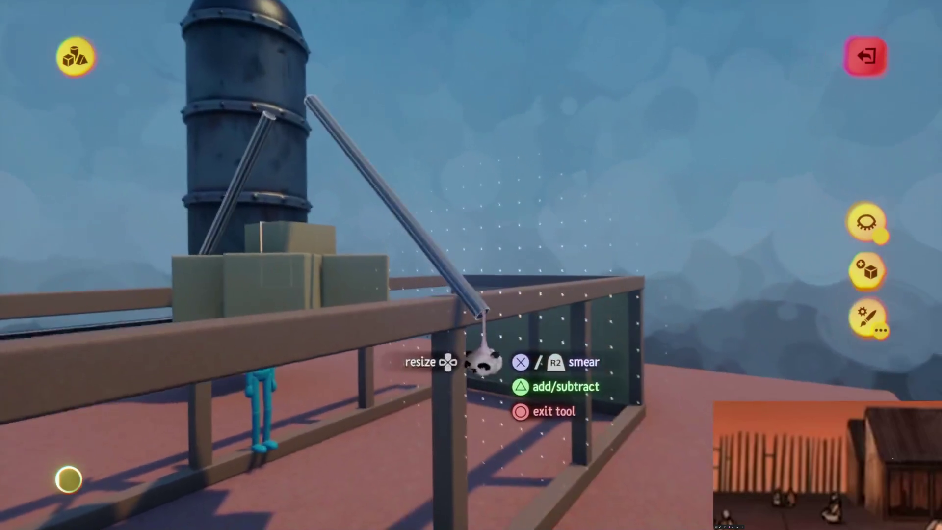
{"action": "key", "text": "Escape"}
{"action": "mouse_move", "coordinate": [484, 349]}
{"action": "left_mouse_down"}
{"action": "mouse_move", "coordinate": [473, 259]}
{"action": "mouse_move", "coordinate": [263, 152]}
{"action": "mouse_move", "coordinate": [476, 302]}
{"action": "mouse_move", "coordinate": [448, 334]}
{"action": "mouse_move", "coordinate": [445, 385]}
{"action": "mouse_move", "coordinate": [488, 389]}
{"action": "mouse_move", "coordinate": [488, 416]}
{"action": "mouse_move", "coordinate": [484, 385]}
{"action": "mouse_move", "coordinate": [472, 391]}
{"action": "mouse_move", "coordinate": [454, 380]}
{"action": "mouse_move", "coordinate": [457, 392]}
{"action": "mouse_move", "coordinate": [448, 375]}
{"action": "mouse_move", "coordinate": [454, 388]}
{"action": "mouse_move", "coordinate": [421, 379]}
{"action": "mouse_move", "coordinate": [431, 400]}
{"action": "mouse_move", "coordinate": [453, 389]}
{"action": "mouse_move", "coordinate": [437, 388]}
{"action": "mouse_move", "coordinate": [422, 301]}
{"action": "mouse_move", "coordinate": [382, 397]}
{"action": "mouse_move", "coordinate": [432, 399]}
{"action": "mouse_move", "coordinate": [452, 420]}
{"action": "mouse_move", "coordinate": [440, 407]}
{"action": "left_mouse_up"}
- Clone the pipe into a long corrugated roof row and set Guides grid space to Local Space
{"action": "key", "text": "Escape"}
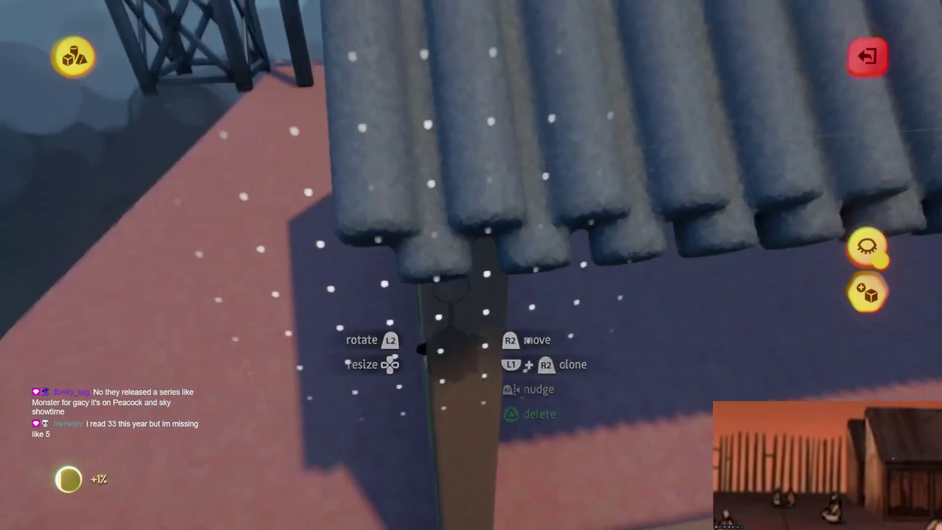
{"action": "mouse_move", "coordinate": [427, 344]}
{"action": "left_mouse_down"}
{"action": "mouse_move", "coordinate": [432, 326]}
{"action": "mouse_move", "coordinate": [437, 333]}
{"action": "left_mouse_up"}
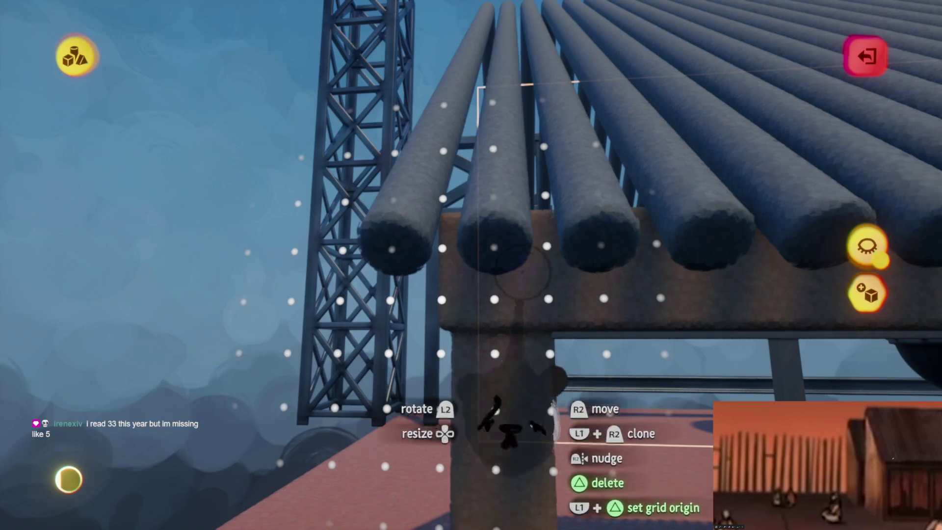
{"action": "mouse_move", "coordinate": [582, 137]}
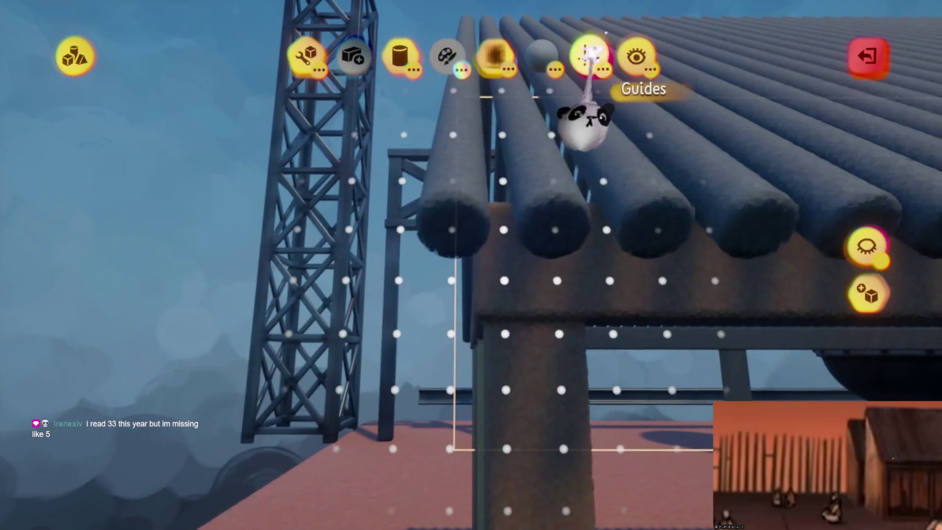
{"action": "left_click", "coordinate": [591, 52]}
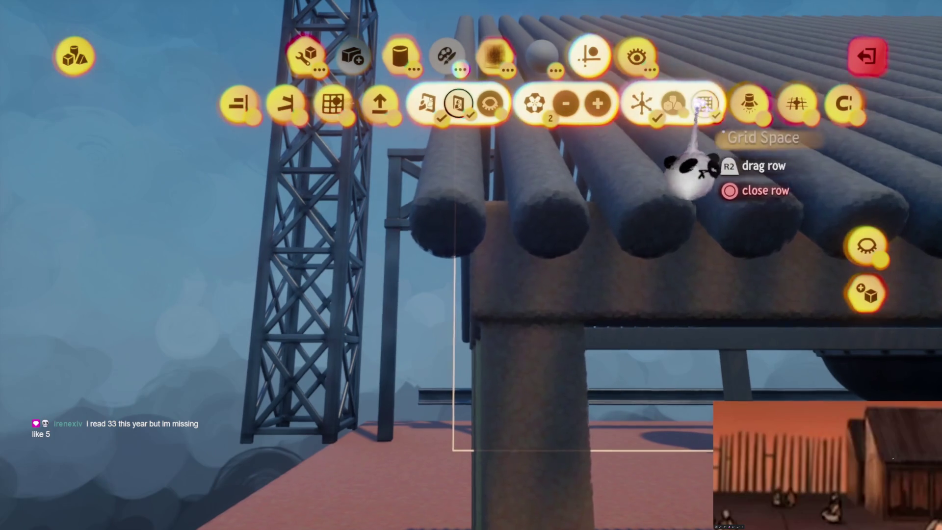
{"action": "left_click", "coordinate": [705, 104]}
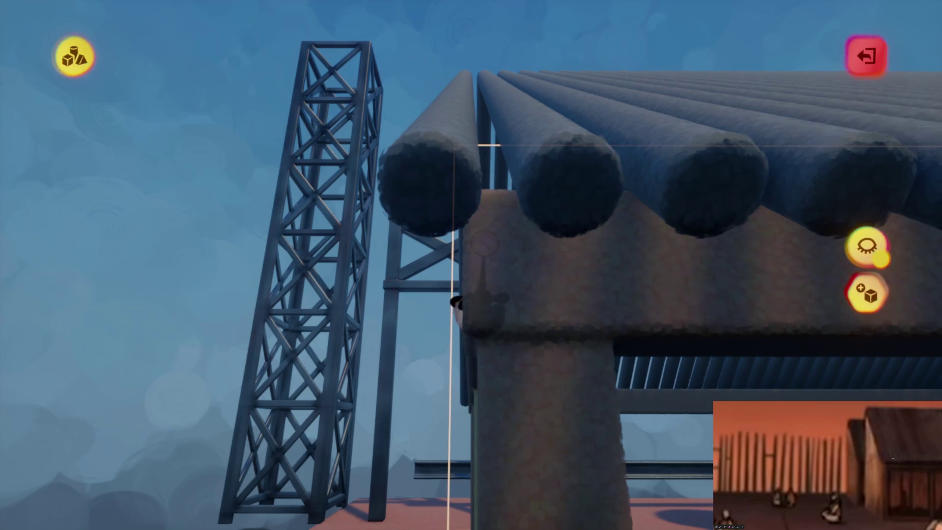
{"action": "mouse_move", "coordinate": [418, 240]}
{"action": "left_mouse_down"}
{"action": "mouse_move", "coordinate": [481, 180]}
{"action": "mouse_move", "coordinate": [516, 218]}
{"action": "left_mouse_up"}
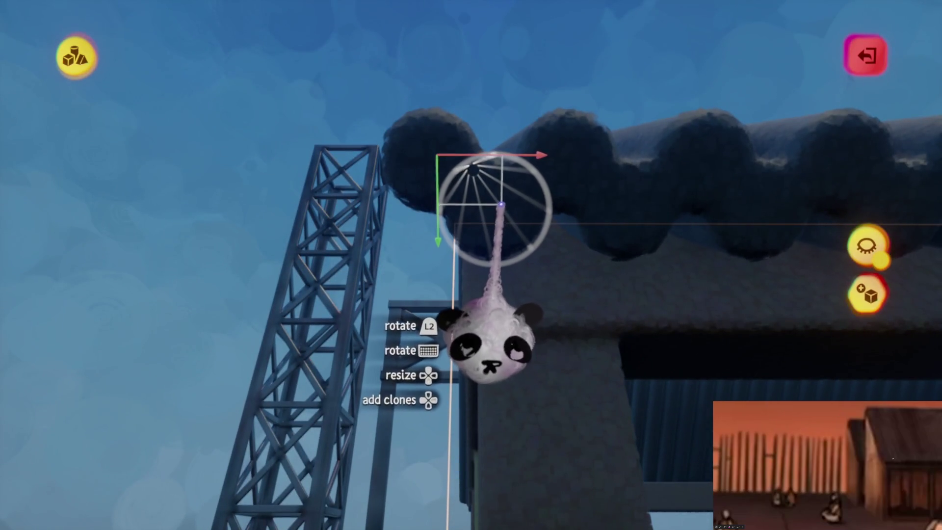
{"action": "mouse_move", "coordinate": [508, 207]}
{"action": "left_mouse_down"}
{"action": "mouse_move", "coordinate": [496, 199]}
{"action": "mouse_move", "coordinate": [507, 170]}
{"action": "mouse_move", "coordinate": [515, 184]}
{"action": "mouse_move", "coordinate": [506, 172]}
{"action": "mouse_move", "coordinate": [489, 240]}
{"action": "mouse_move", "coordinate": [467, 212]}
{"action": "mouse_move", "coordinate": [474, 204]}
{"action": "mouse_move", "coordinate": [490, 210]}
{"action": "mouse_move", "coordinate": [488, 244]}
{"action": "left_mouse_up"}
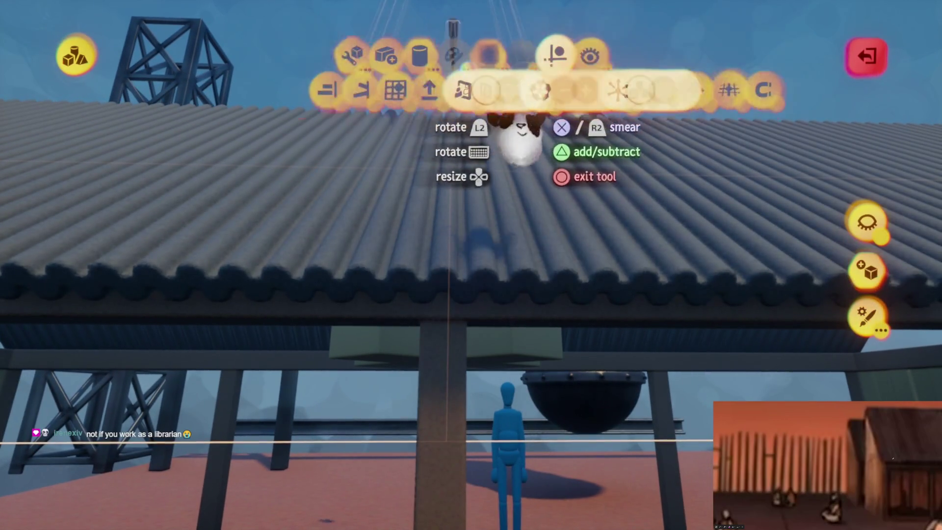
- Grab the corrugated roof panel and rotate it with L2 so its front edge lifts
{"action": "key", "text": "Escape"}
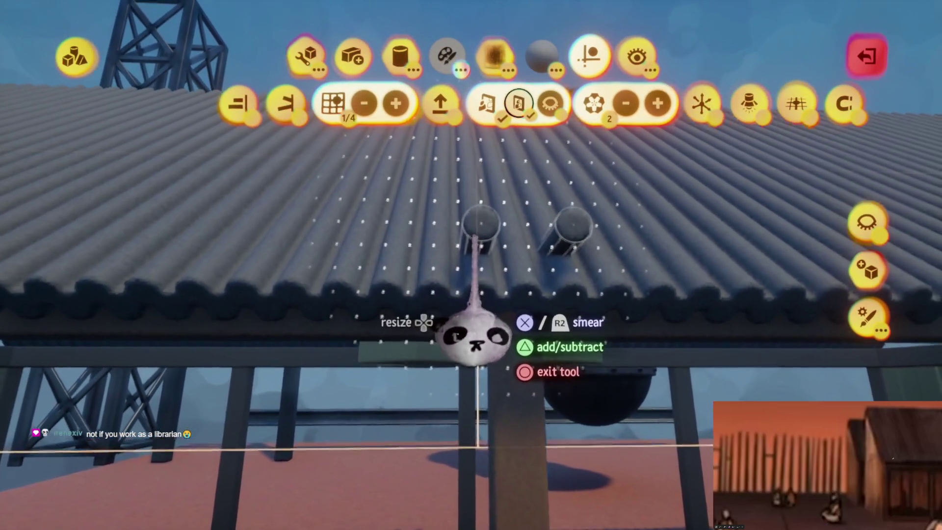
{"action": "left_click_drag", "start_coordinate": [476, 239], "coordinate": [477, 244]}
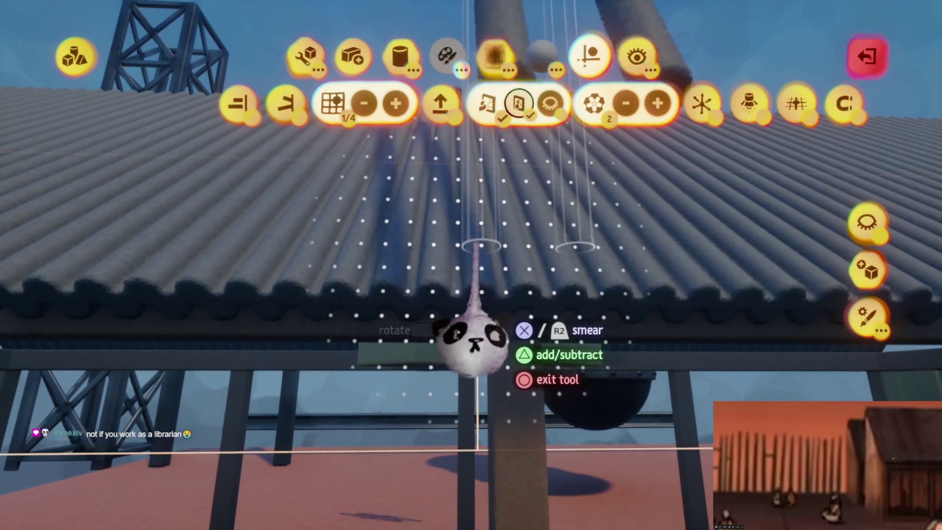
{"action": "left_click_drag", "start_coordinate": [493, 361], "coordinate": [473, 467]}
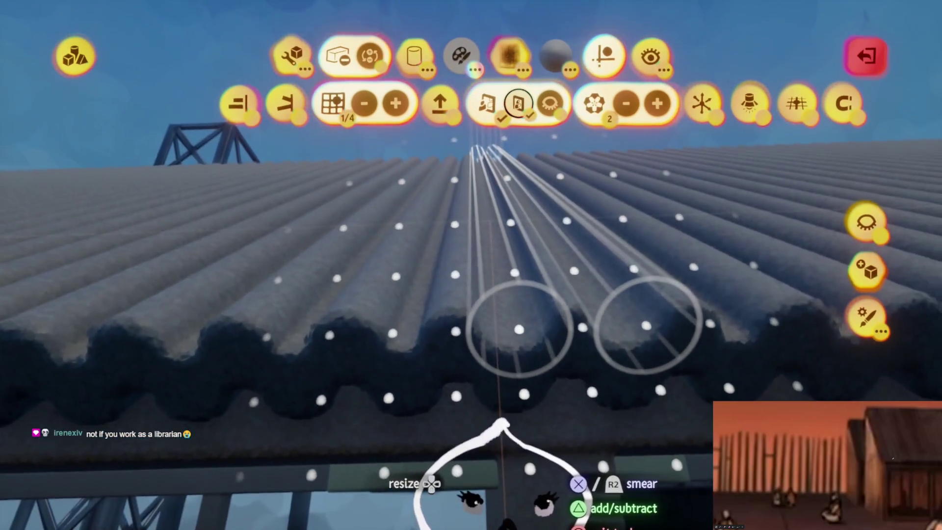
{"action": "mouse_move", "coordinate": [467, 396]}
{"action": "left_mouse_down"}
{"action": "mouse_move", "coordinate": [436, 400]}
{"action": "mouse_move", "coordinate": [493, 401]}
{"action": "mouse_move", "coordinate": [476, 432]}
{"action": "left_mouse_up"}
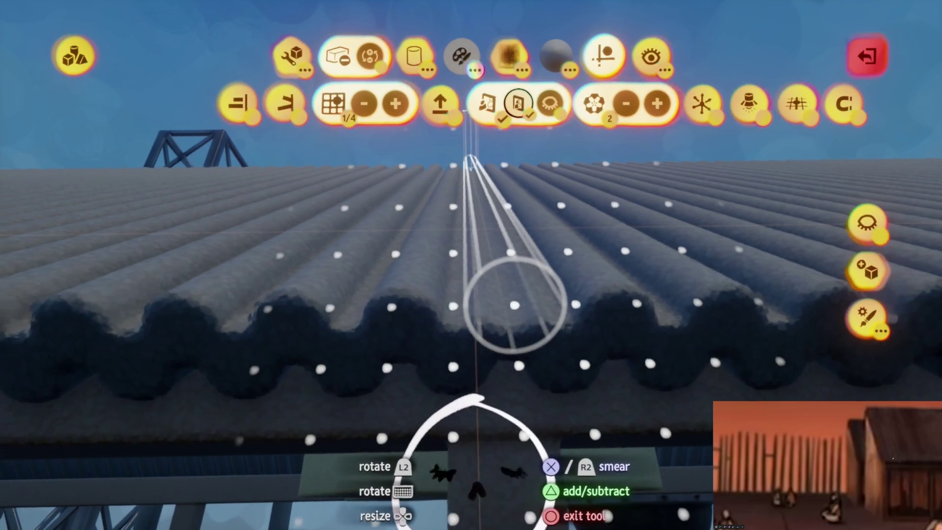
{"action": "mouse_move", "coordinate": [490, 464]}
{"action": "left_mouse_down"}
{"action": "mouse_move", "coordinate": [474, 486]}
{"action": "mouse_move", "coordinate": [484, 410]}
{"action": "mouse_move", "coordinate": [478, 427]}
{"action": "mouse_move", "coordinate": [441, 437]}
{"action": "mouse_move", "coordinate": [306, 432]}
{"action": "mouse_move", "coordinate": [327, 466]}
{"action": "mouse_move", "coordinate": [330, 421]}
{"action": "mouse_move", "coordinate": [324, 445]}
{"action": "left_mouse_up"}
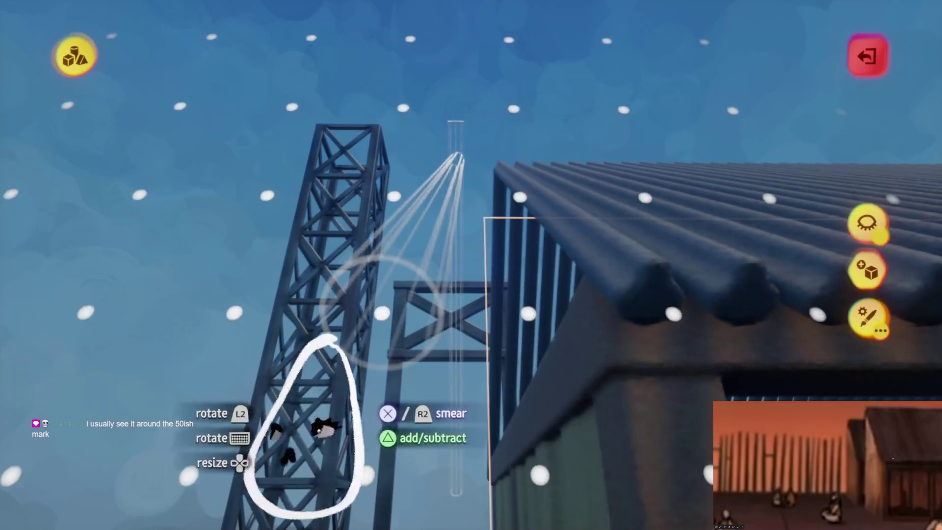
{"action": "mouse_move", "coordinate": [692, 158]}
{"action": "left_mouse_down"}
{"action": "mouse_move", "coordinate": [471, 410]}
{"action": "mouse_move", "coordinate": [434, 255]}
{"action": "left_mouse_up"}
{"action": "mouse_move", "coordinate": [457, 351]}
{"action": "left_mouse_down"}
{"action": "mouse_move", "coordinate": [452, 305]}
{"action": "mouse_move", "coordinate": [459, 344]}
{"action": "mouse_move", "coordinate": [444, 361]}
{"action": "mouse_move", "coordinate": [484, 356]}
{"action": "left_mouse_up"}
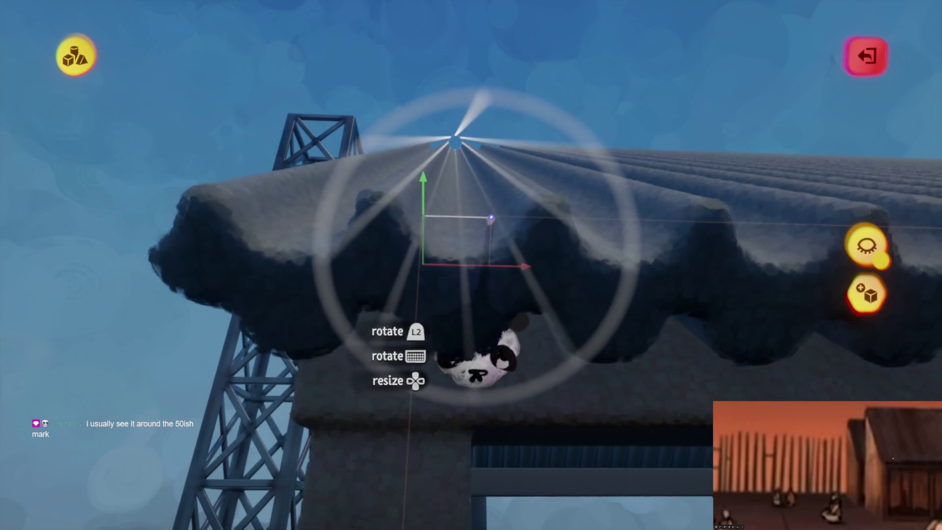
- Release the tilted corrugated roof so it rests angled on the shed frame
{"action": "left_click_drag", "start_coordinate": [491, 219], "coordinate": [494, 245]}
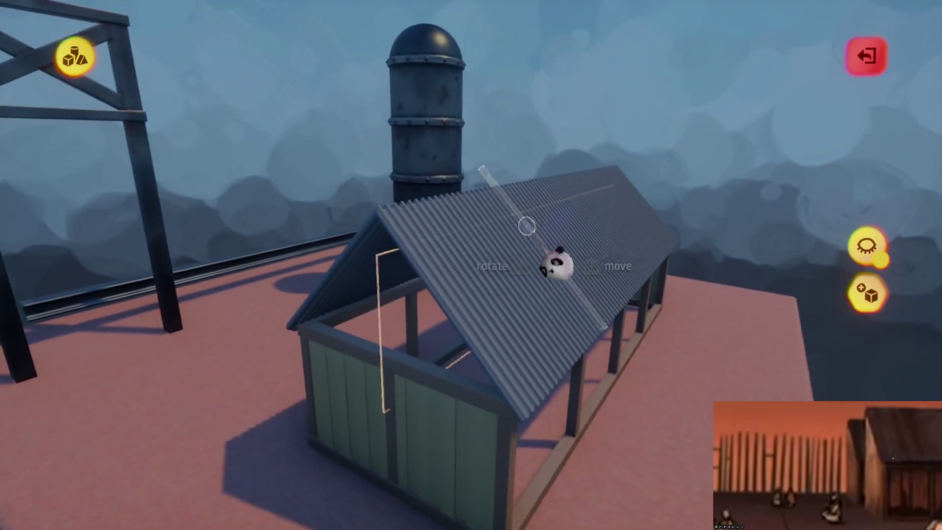
- Turn on Grid Snap at 1/2 unit from the tools toolbar
{"action": "key", "text": "Tab"}
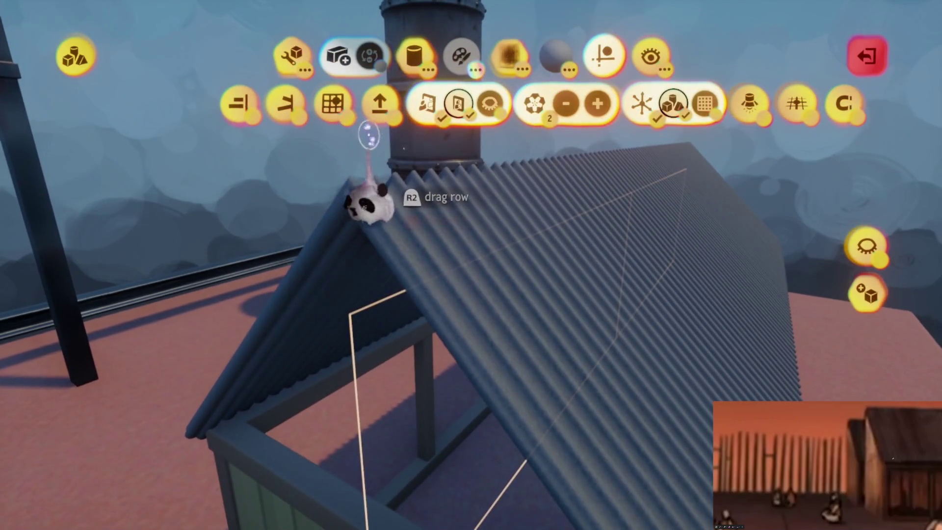
{"action": "left_click", "coordinate": [331, 102]}
{"action": "key", "text": "Escape"}
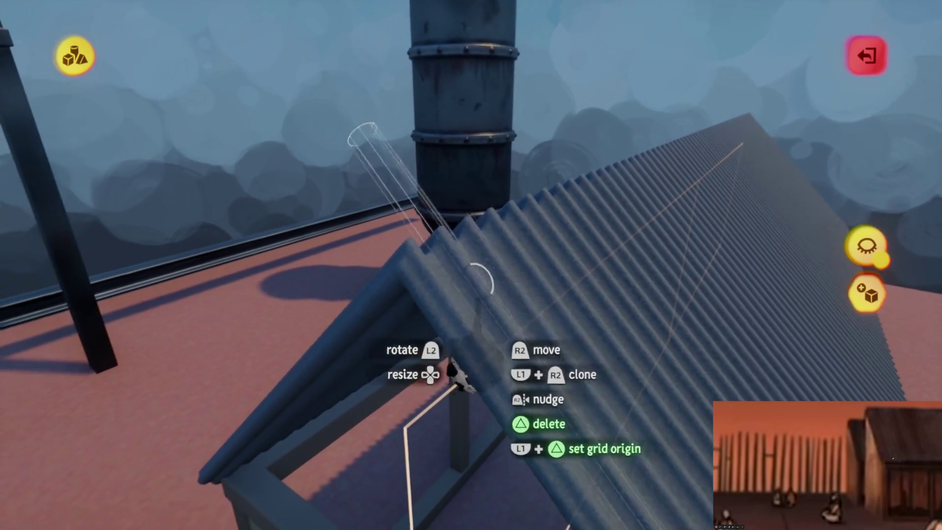
{"action": "key", "text": "Tab"}
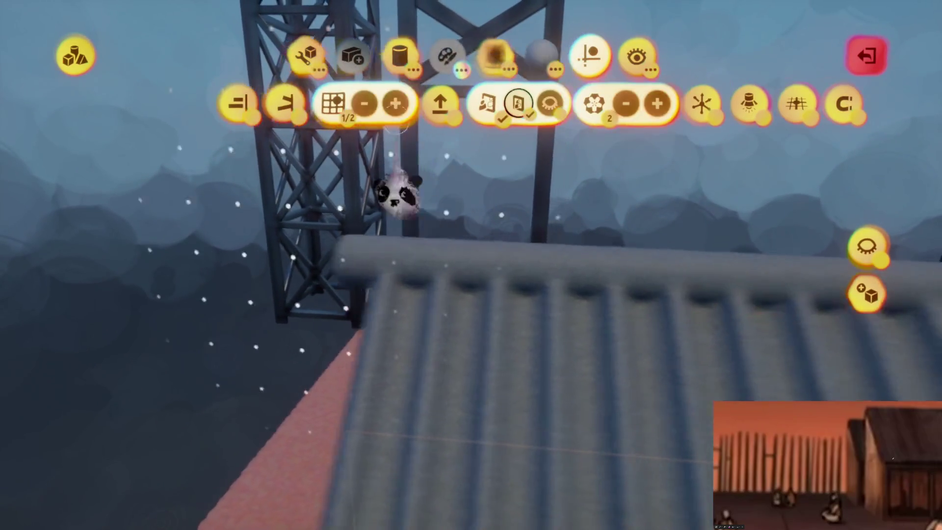
- With the Stretch tool, stand the cylinder upright and reposition the roof's ridge cylinder
{"action": "left_click", "coordinate": [307, 57]}
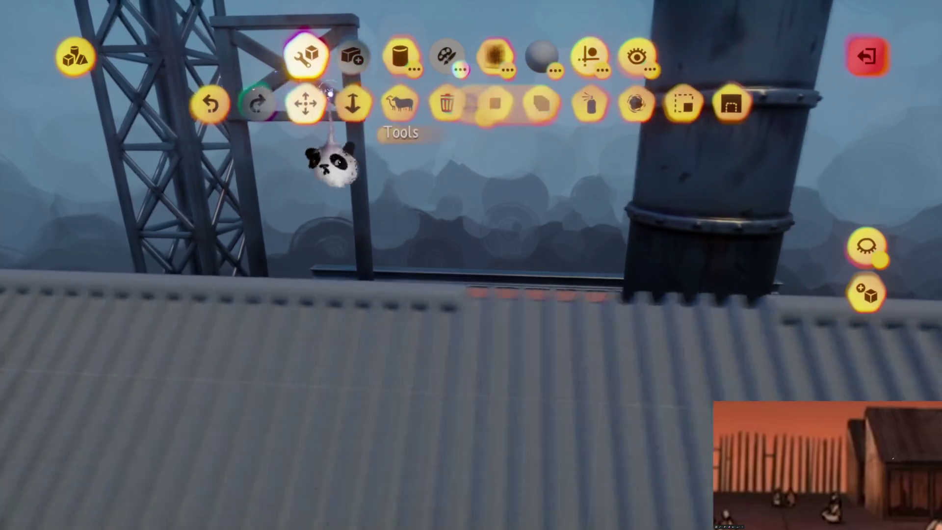
{"action": "left_click", "coordinate": [352, 103]}
{"action": "mouse_move", "coordinate": [368, 284]}
{"action": "left_mouse_down"}
{"action": "mouse_move", "coordinate": [379, 267]}
{"action": "mouse_move", "coordinate": [459, 295]}
{"action": "mouse_move", "coordinate": [458, 255]}
{"action": "left_mouse_up"}
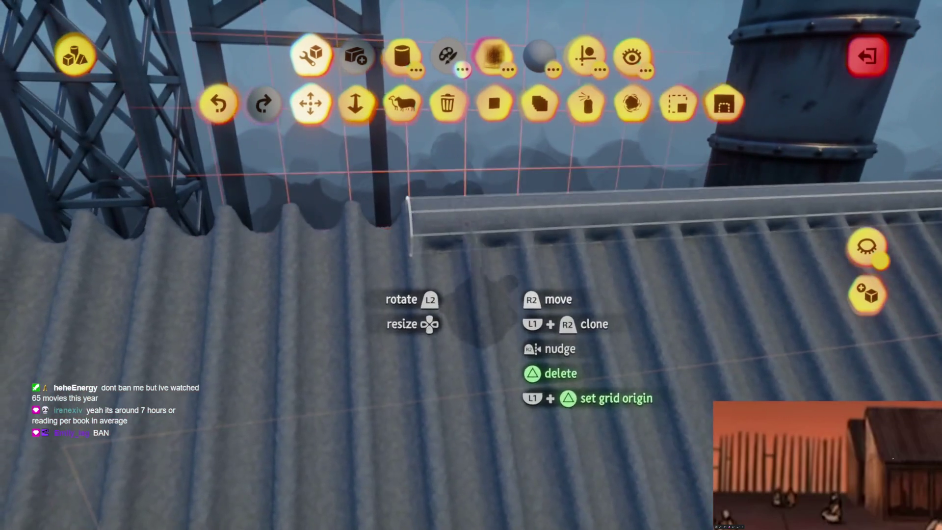
{"action": "left_click_drag", "start_coordinate": [474, 316], "coordinate": [451, 314]}
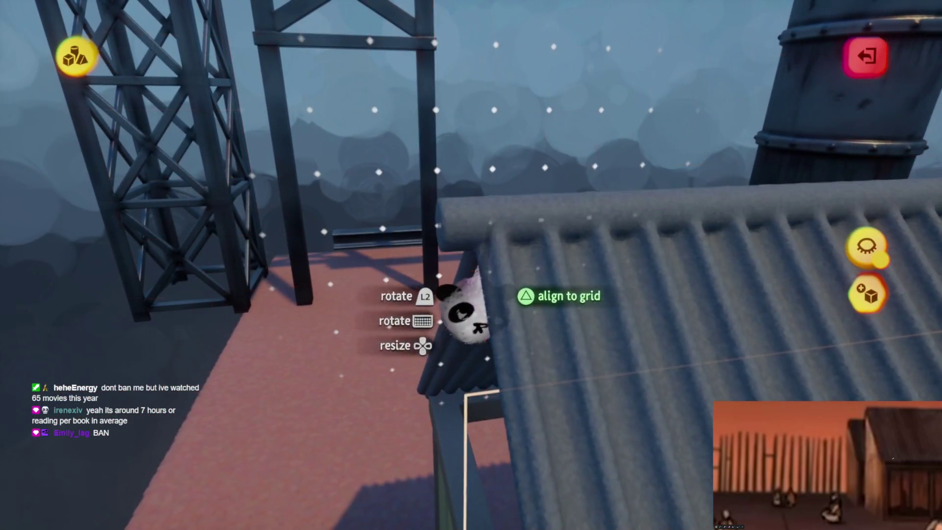
{"action": "left_click_drag", "start_coordinate": [461, 206], "coordinate": [461, 206]}
- Stretch the ridge cylinder's end along the roof until it spans the full peak
{"action": "left_click", "coordinate": [362, 114]}
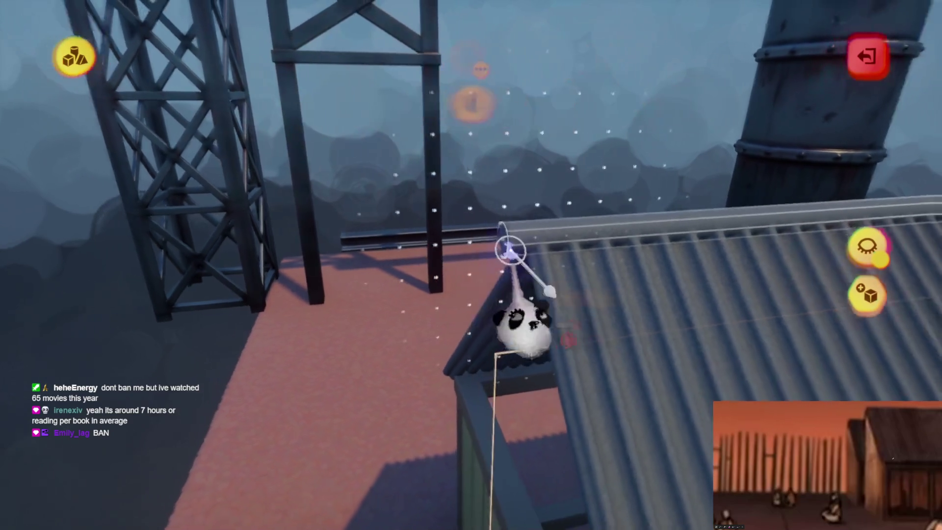
{"action": "mouse_move", "coordinate": [484, 306]}
{"action": "left_mouse_down"}
{"action": "mouse_move", "coordinate": [435, 311]}
{"action": "mouse_move", "coordinate": [458, 295]}
{"action": "mouse_move", "coordinate": [467, 305]}
{"action": "mouse_move", "coordinate": [486, 296]}
{"action": "mouse_move", "coordinate": [456, 235]}
{"action": "left_mouse_up"}
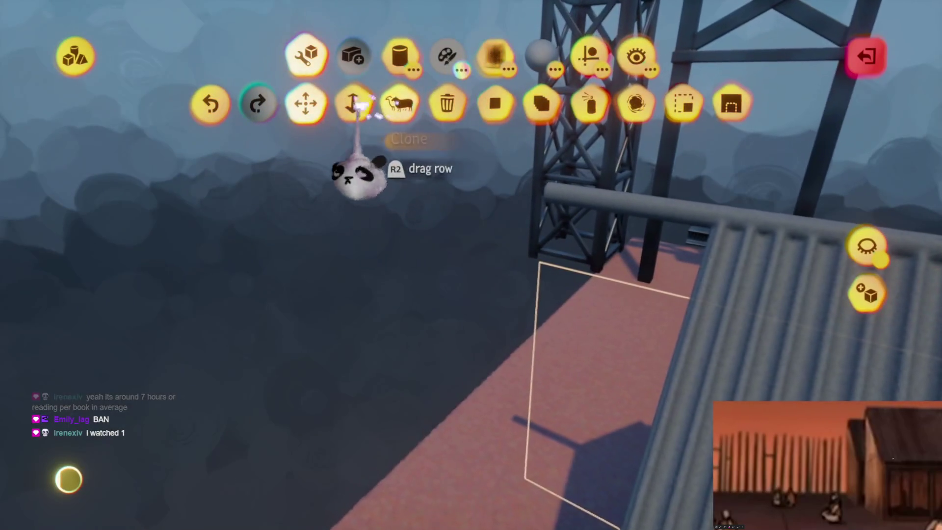
{"action": "left_click", "coordinate": [353, 103]}
{"action": "mouse_move", "coordinate": [407, 299]}
{"action": "mouse_move", "coordinate": [379, 284]}
{"action": "left_mouse_down"}
{"action": "mouse_move", "coordinate": [412, 280]}
{"action": "mouse_move", "coordinate": [393, 201]}
{"action": "mouse_move", "coordinate": [383, 240]}
{"action": "mouse_move", "coordinate": [339, 253]}
{"action": "mouse_move", "coordinate": [410, 412]}
{"action": "left_mouse_up"}
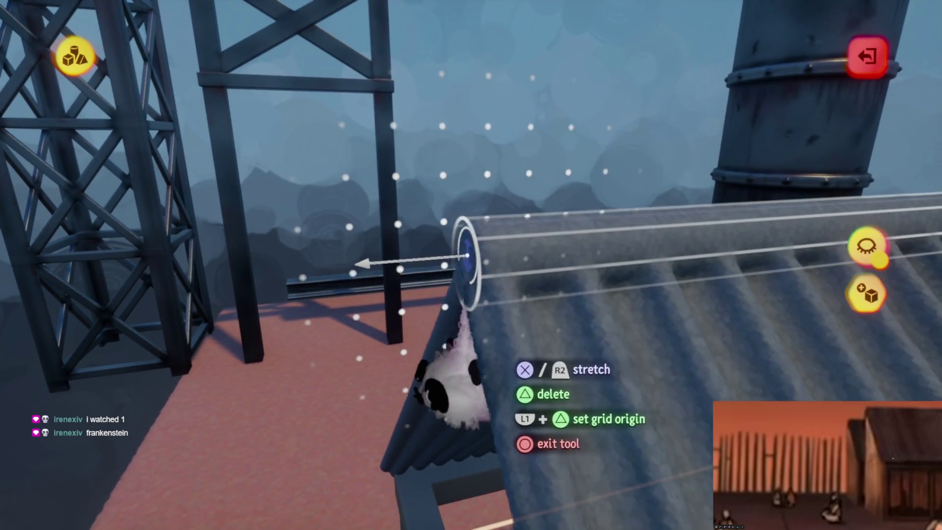
{"action": "mouse_move", "coordinate": [437, 363]}
{"action": "left_mouse_down"}
{"action": "mouse_move", "coordinate": [498, 280]}
{"action": "mouse_move", "coordinate": [499, 295]}
{"action": "left_mouse_up"}
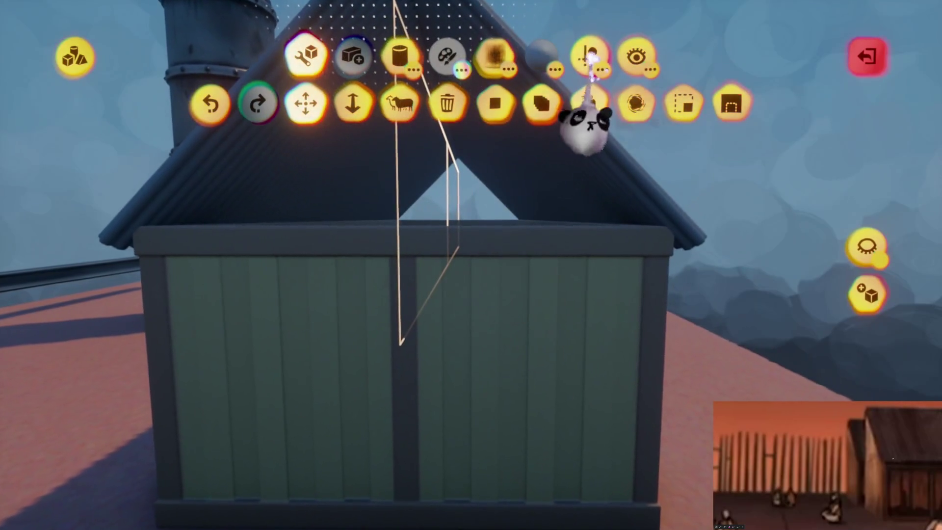
- Stretch the guide pillar upward and line it up with the shed's front gable
{"action": "left_click", "coordinate": [591, 56]}
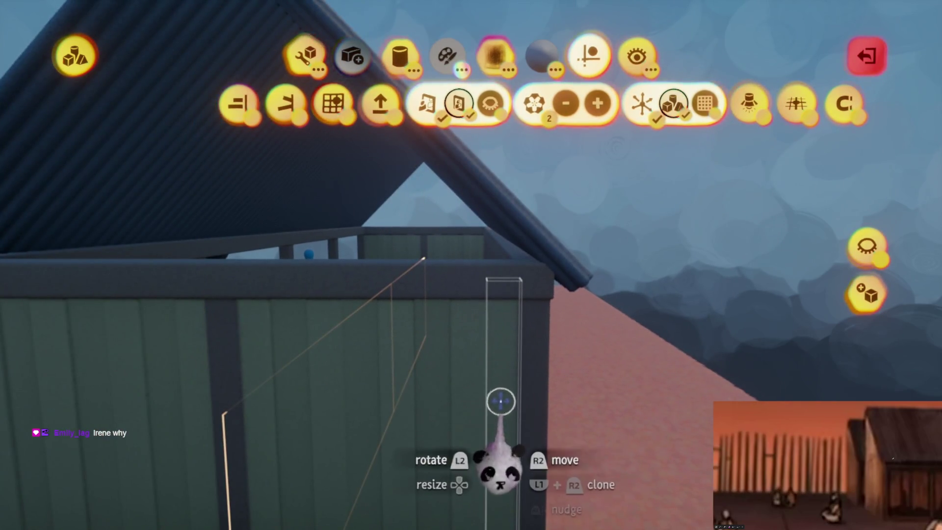
{"action": "left_click_drag", "start_coordinate": [499, 473], "coordinate": [498, 192]}
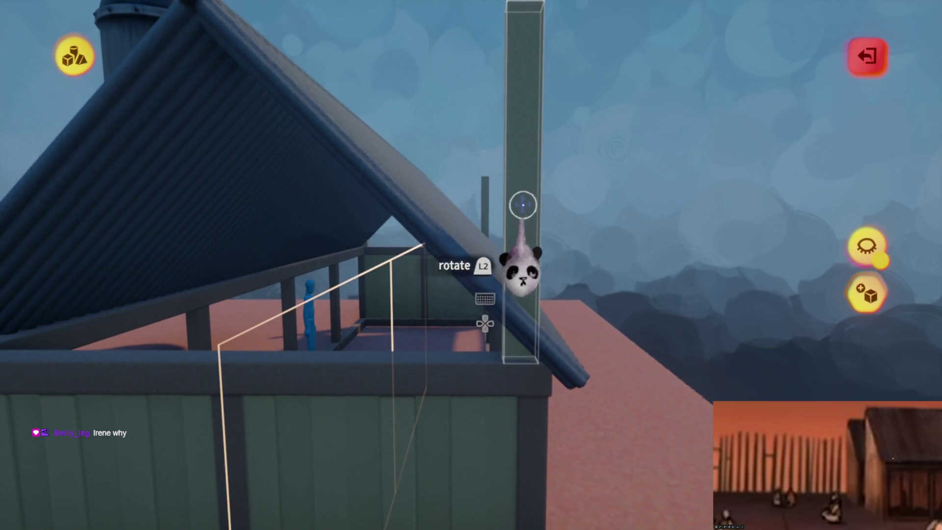
{"action": "left_click_drag", "start_coordinate": [521, 224], "coordinate": [486, 225]}
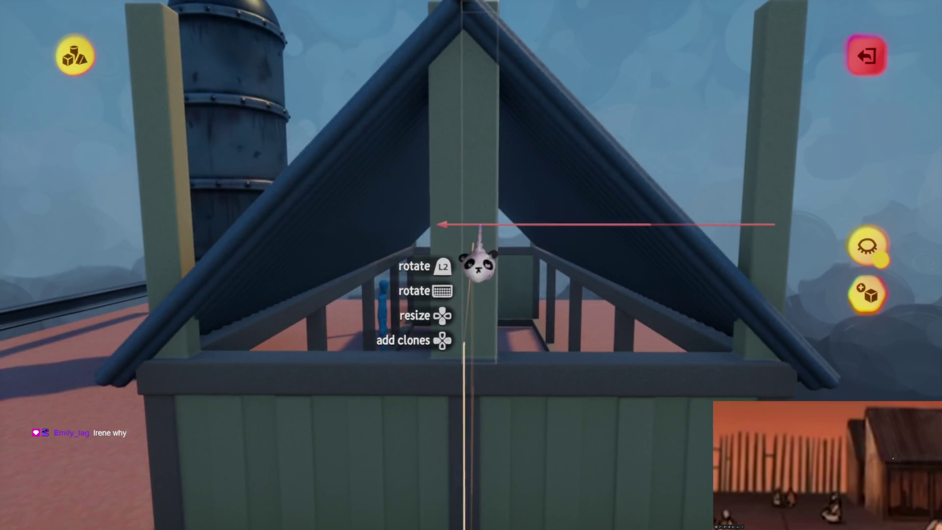
{"action": "mouse_move", "coordinate": [480, 265]}
{"action": "left_mouse_down"}
{"action": "mouse_move", "coordinate": [484, 295]}
{"action": "mouse_move", "coordinate": [384, 152]}
{"action": "left_mouse_up"}
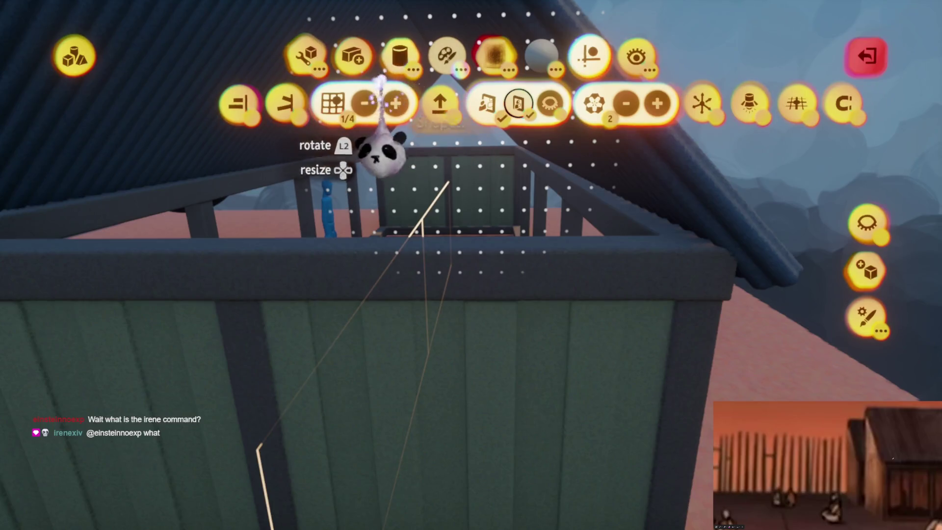
- Choose the Cube sculpting shape, check guide and grid options, and pick its colour
{"action": "left_click", "coordinate": [234, 103]}
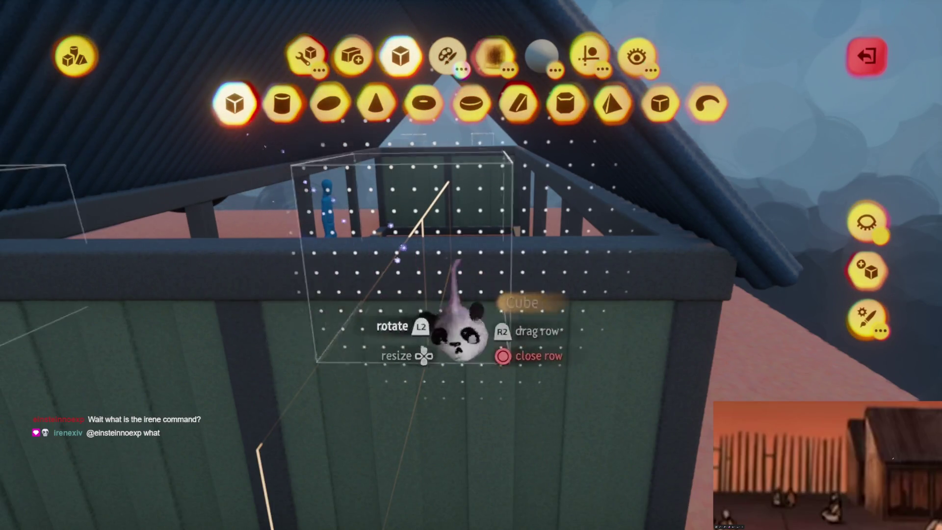
{"action": "left_click", "coordinate": [572, 71]}
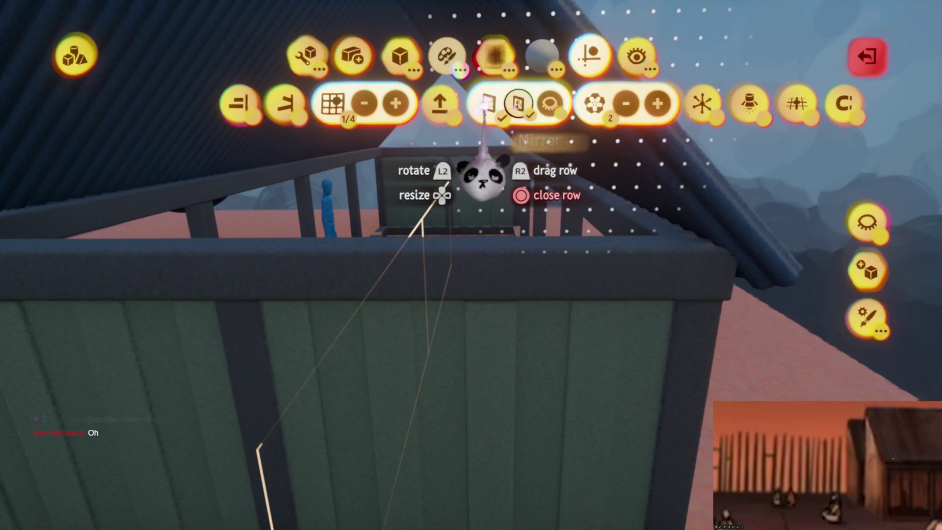
{"action": "key", "text": "Escape"}
{"action": "key", "text": "c"}
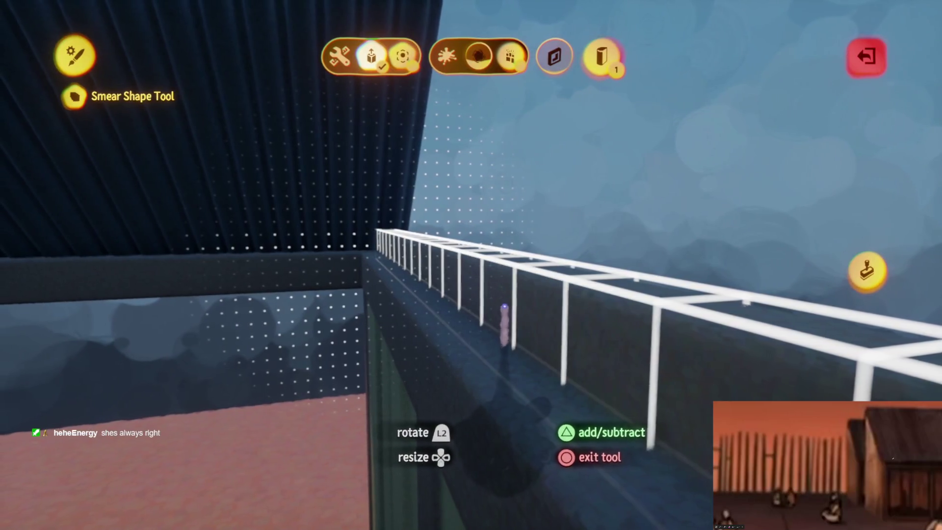
{"action": "key", "text": "Escape"}
{"action": "key", "text": "Escape"}
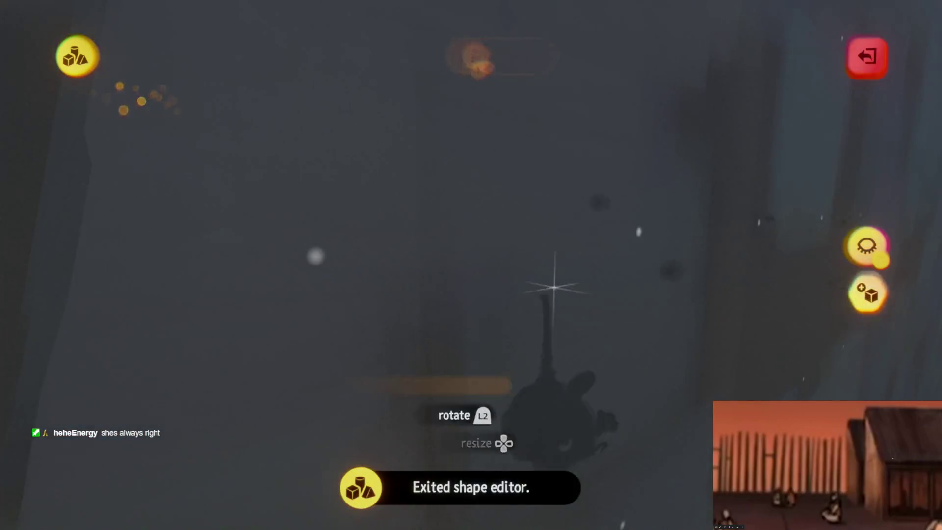
- Move the beam across the gable gap and raise the plank panel into the gable
{"action": "key", "text": "Tab"}
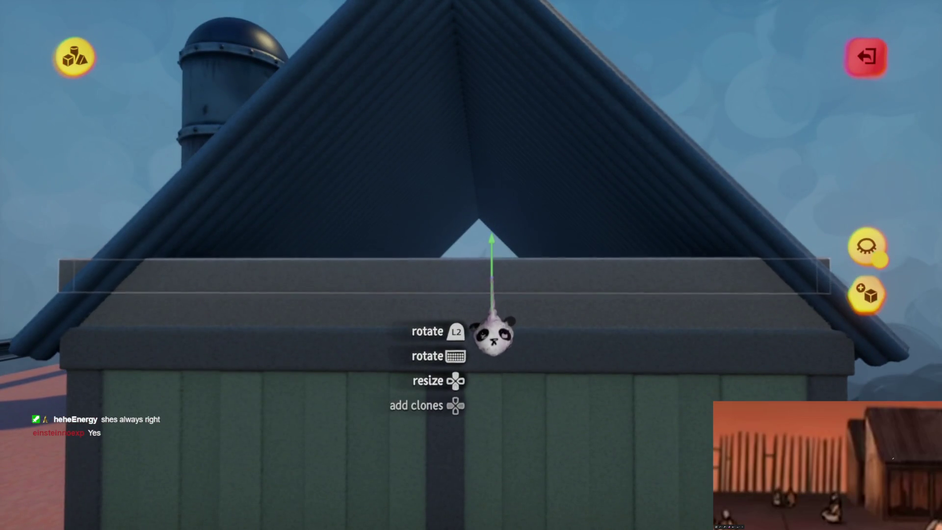
{"action": "mouse_move", "coordinate": [493, 336]}
{"action": "left_mouse_down"}
{"action": "mouse_move", "coordinate": [488, 274]}
{"action": "mouse_move", "coordinate": [488, 336]}
{"action": "mouse_move", "coordinate": [507, 279]}
{"action": "mouse_move", "coordinate": [494, 248]}
{"action": "mouse_move", "coordinate": [505, 294]}
{"action": "mouse_move", "coordinate": [517, 280]}
{"action": "mouse_move", "coordinate": [489, 301]}
{"action": "mouse_move", "coordinate": [487, 226]}
{"action": "left_mouse_up"}
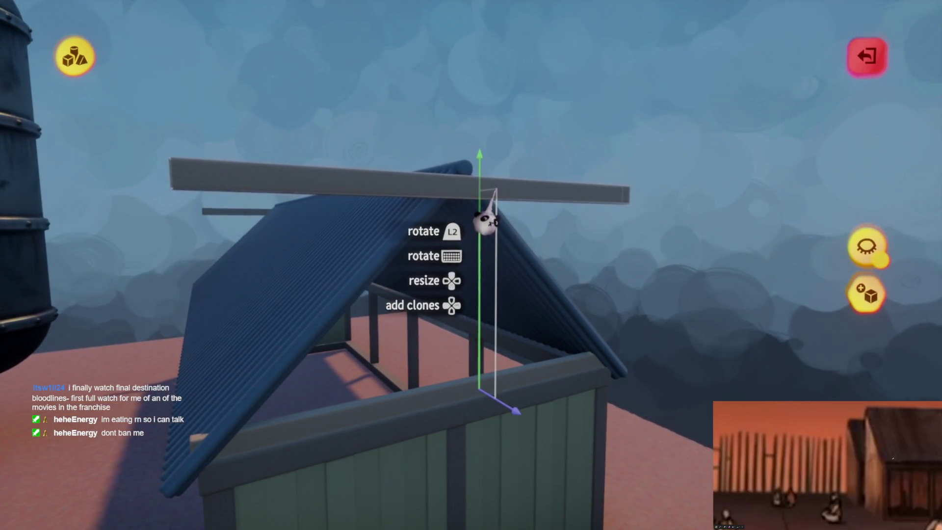
{"action": "mouse_move", "coordinate": [487, 223]}
{"action": "left_mouse_down"}
{"action": "mouse_move", "coordinate": [480, 211]}
{"action": "mouse_move", "coordinate": [482, 248]}
{"action": "mouse_move", "coordinate": [464, 238]}
{"action": "mouse_move", "coordinate": [495, 257]}
{"action": "mouse_move", "coordinate": [492, 211]}
{"action": "left_mouse_up"}
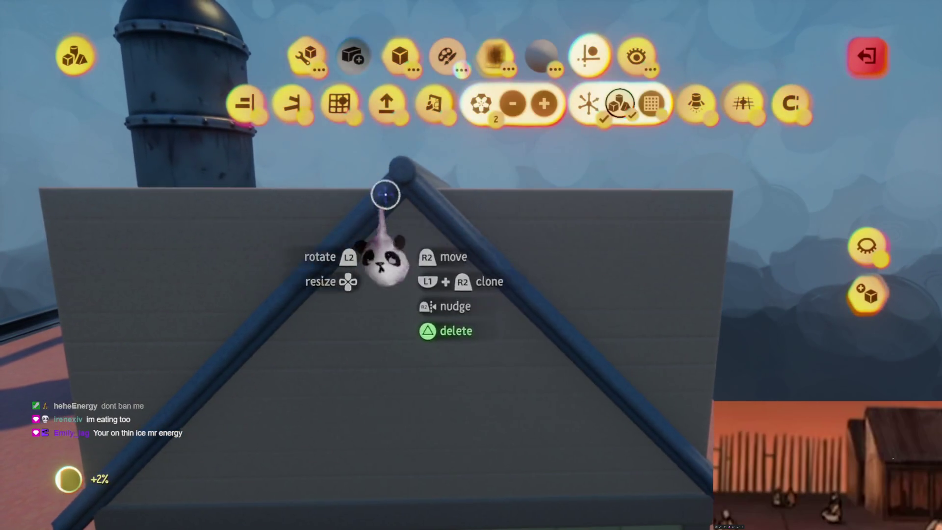
{"action": "mouse_move", "coordinate": [295, 205]}
{"action": "left_mouse_down"}
{"action": "mouse_move", "coordinate": [474, 189]}
{"action": "mouse_move", "coordinate": [466, 201]}
{"action": "mouse_move", "coordinate": [427, 198]}
{"action": "mouse_move", "coordinate": [316, 241]}
{"action": "mouse_move", "coordinate": [480, 235]}
{"action": "left_mouse_up"}
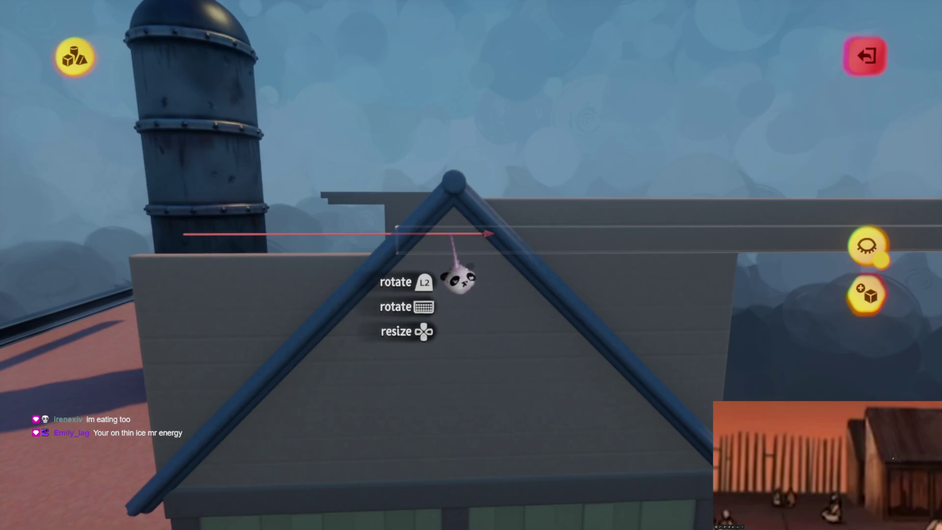
{"action": "left_click_drag", "start_coordinate": [476, 283], "coordinate": [490, 330]}
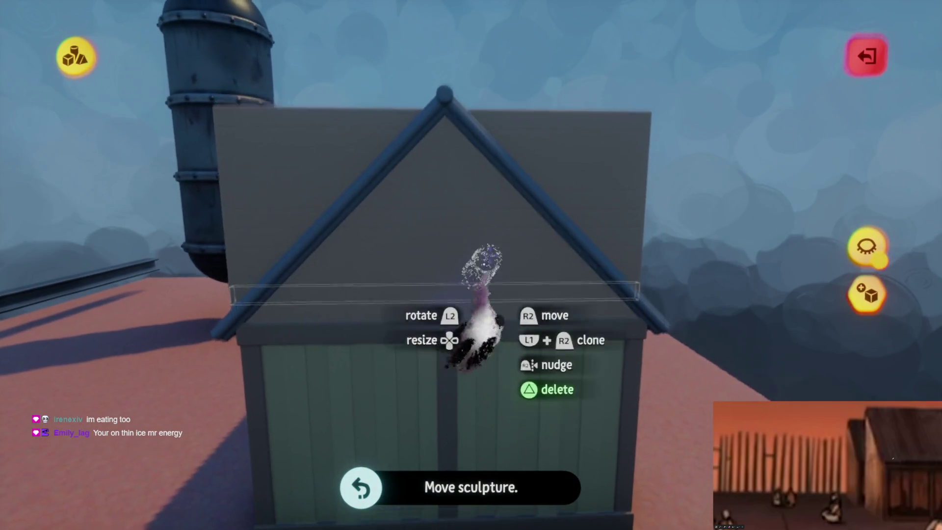
- Sculpt the plank panel with 1/4 grid snap and Mirror enabled, choosing the Cylinder shape
{"action": "left_click", "coordinate": [498, 210]}
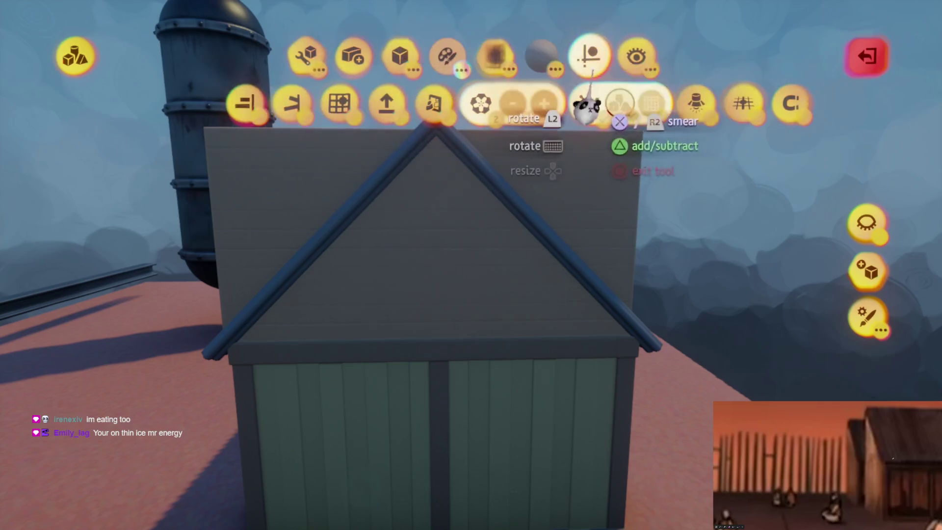
{"action": "left_click", "coordinate": [329, 101]}
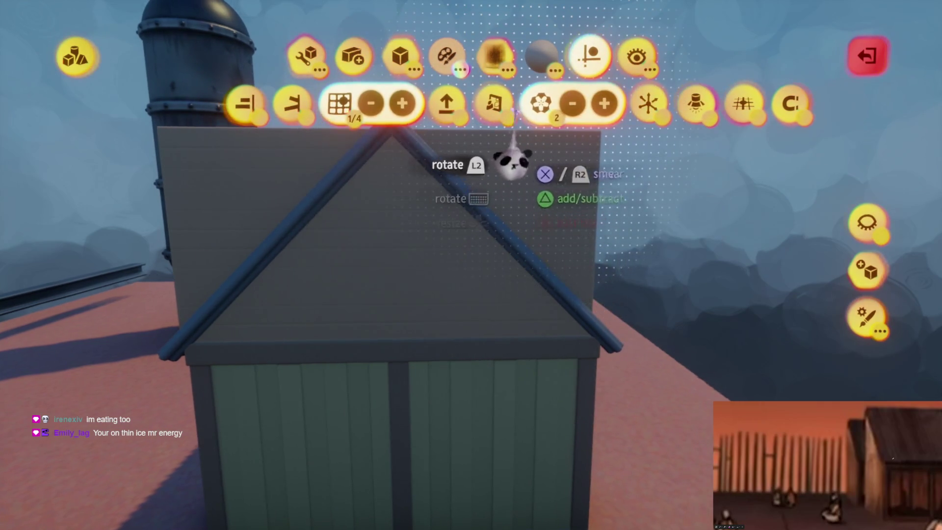
{"action": "left_click", "coordinate": [491, 106]}
{"action": "left_click", "coordinate": [400, 56]}
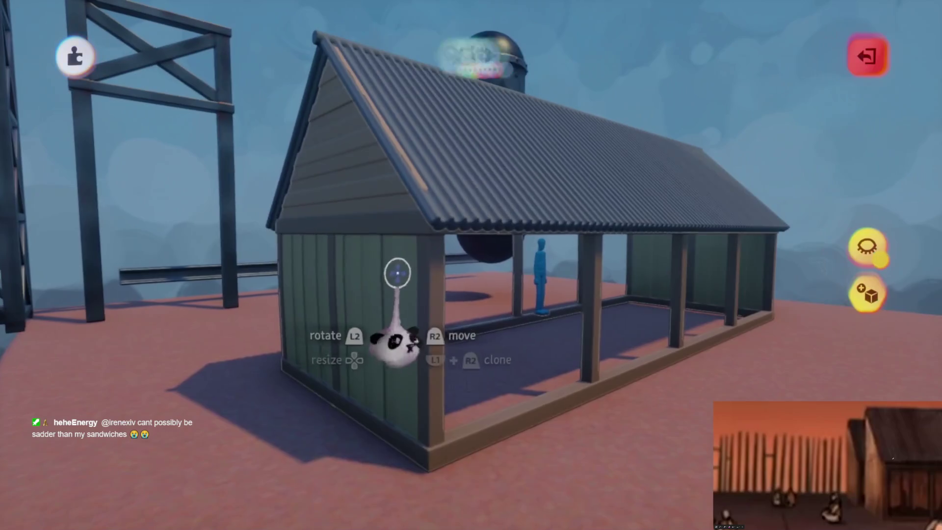
{"action": "left_click", "coordinate": [398, 273]}
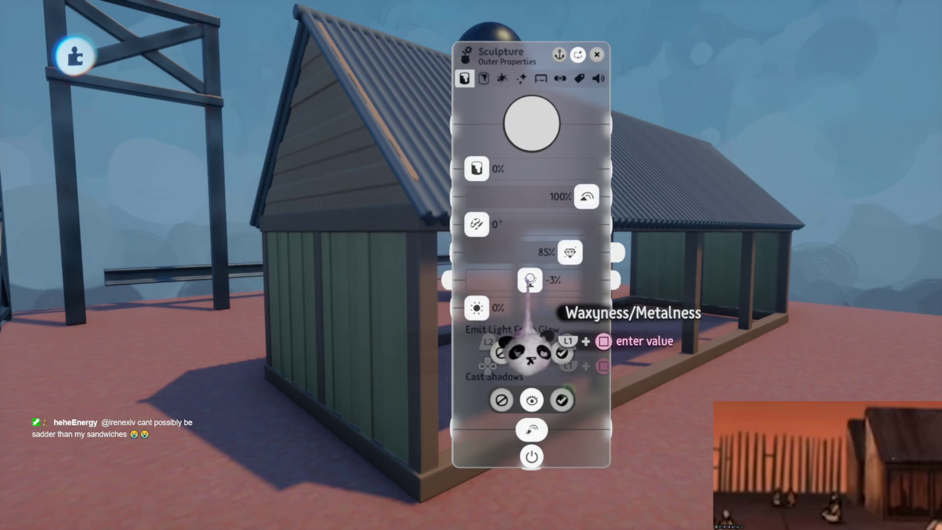
- Raise the roof strip's outer Roughness from 45% to 59% and close its properties
{"action": "key", "text": "Escape"}
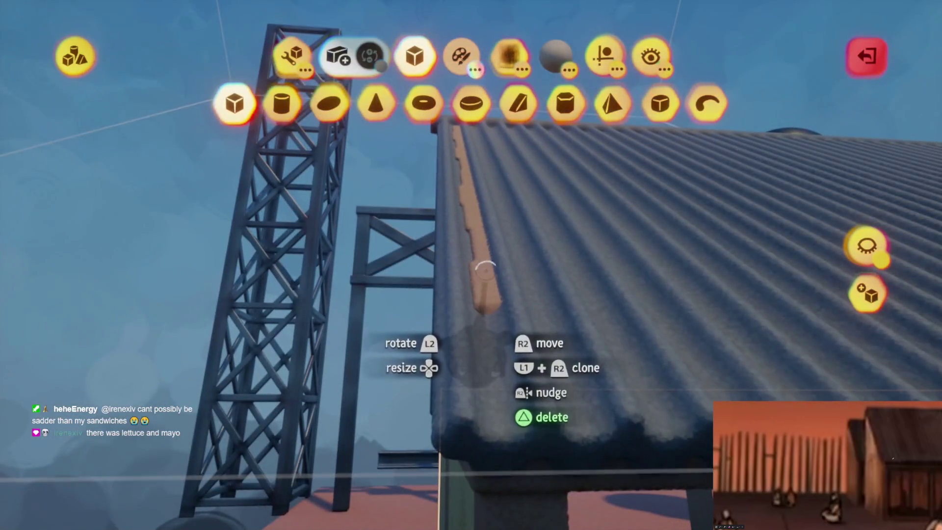
{"action": "left_click_drag", "start_coordinate": [486, 270], "coordinate": [486, 277]}
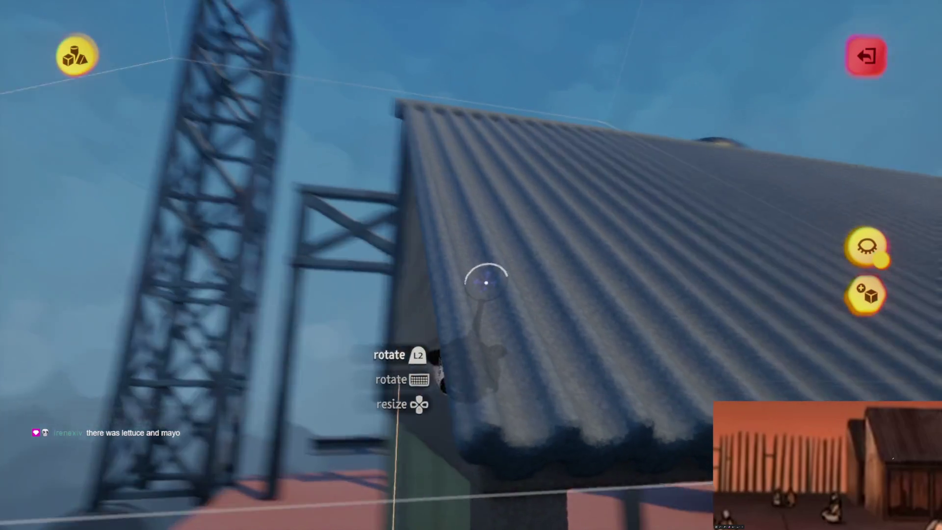
{"action": "key", "text": "Escape"}
{"action": "left_click", "coordinate": [516, 393]}
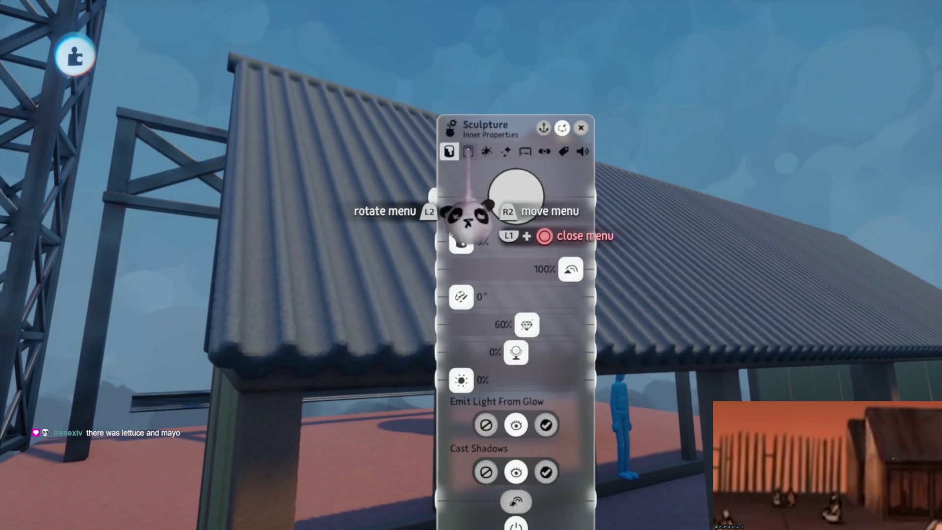
{"action": "key", "text": "Left"}
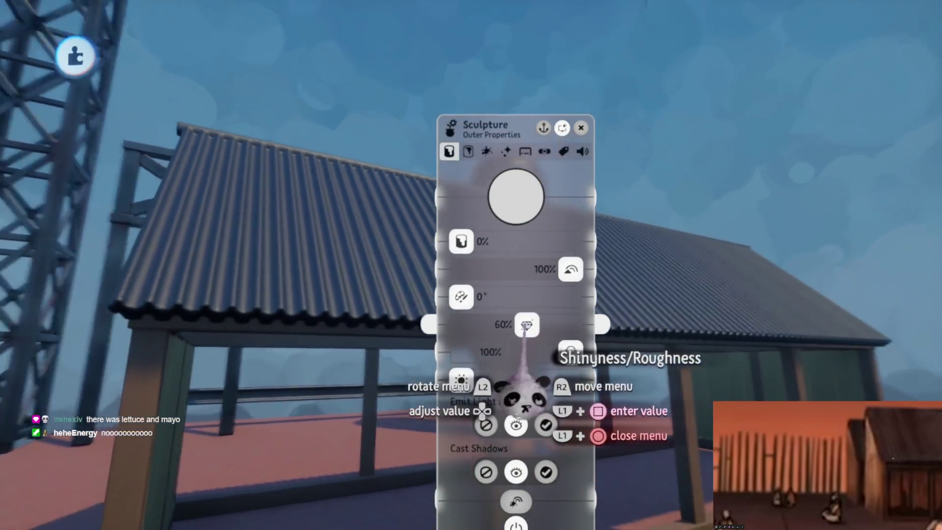
{"action": "mouse_move", "coordinate": [527, 326]}
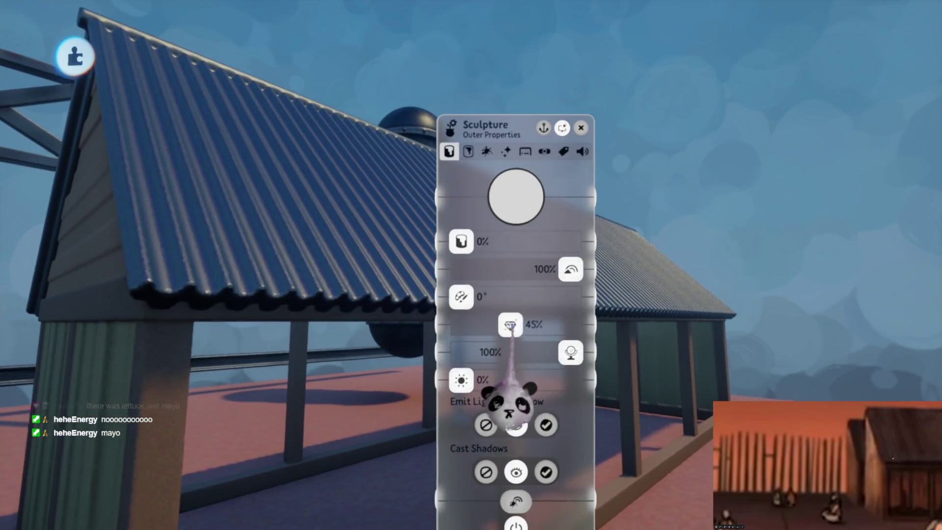
{"action": "left_click_drag", "start_coordinate": [511, 325], "coordinate": [516, 326]}
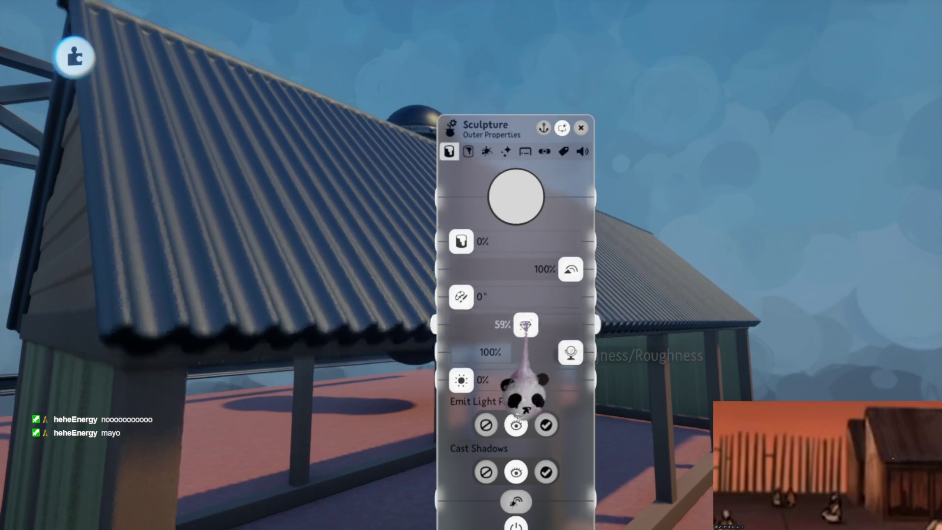
{"action": "key", "text": "Escape"}
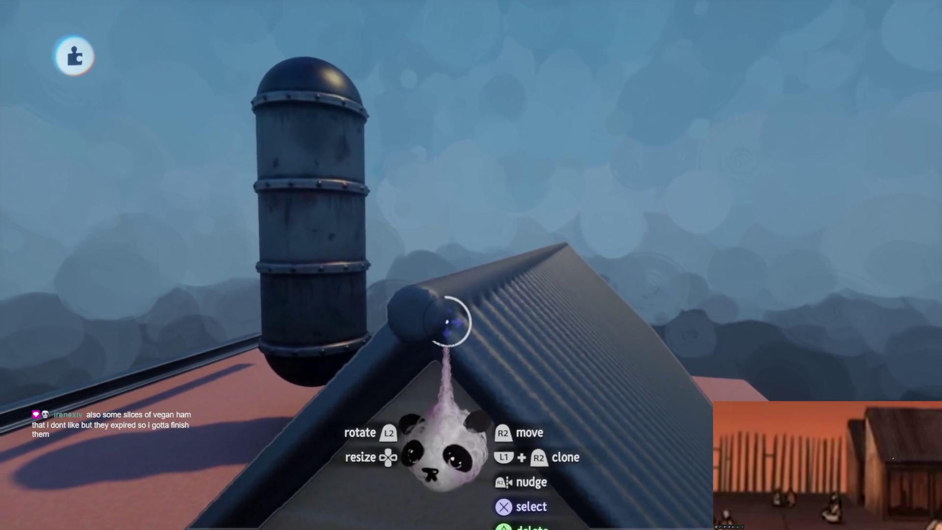
{"action": "key", "text": "Escape"}
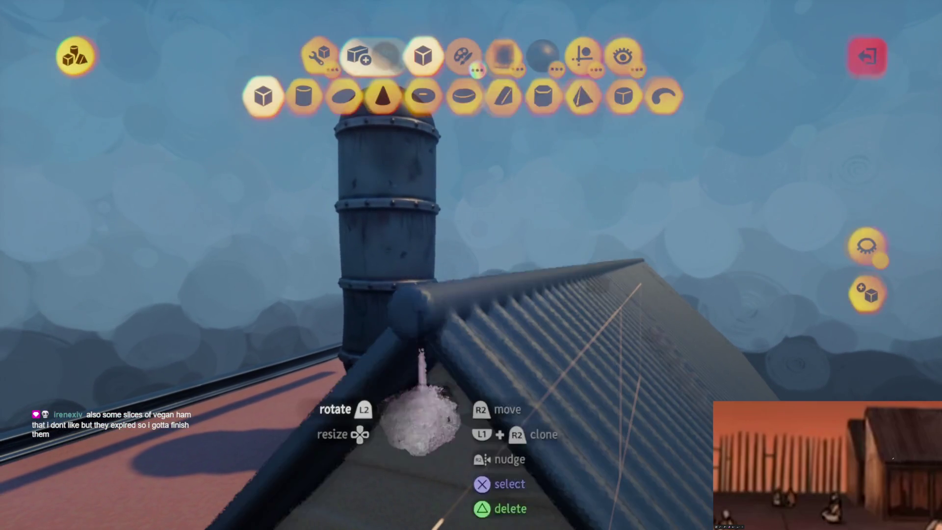
{"action": "key", "text": "Escape"}
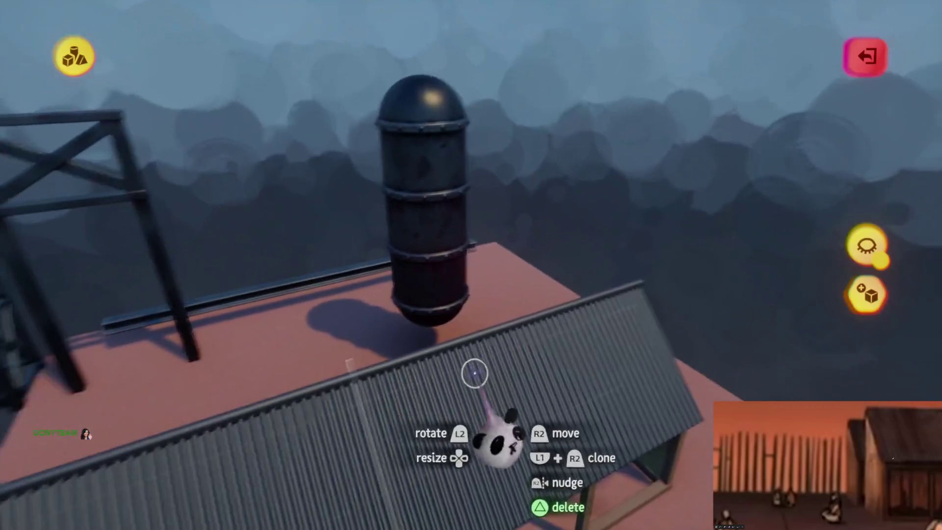
{"action": "mouse_move", "coordinate": [476, 370]}
{"action": "left_mouse_down"}
{"action": "mouse_move", "coordinate": [487, 361]}
{"action": "mouse_move", "coordinate": [480, 373]}
{"action": "mouse_move", "coordinate": [432, 172]}
{"action": "left_mouse_up"}
- Exit sculpt mode and switch the scene lighting to Studio Lighting
{"action": "mouse_move", "coordinate": [469, 277]}
{"action": "left_mouse_down"}
{"action": "mouse_move", "coordinate": [488, 379]}
{"action": "mouse_move", "coordinate": [475, 301]}
{"action": "left_mouse_up"}
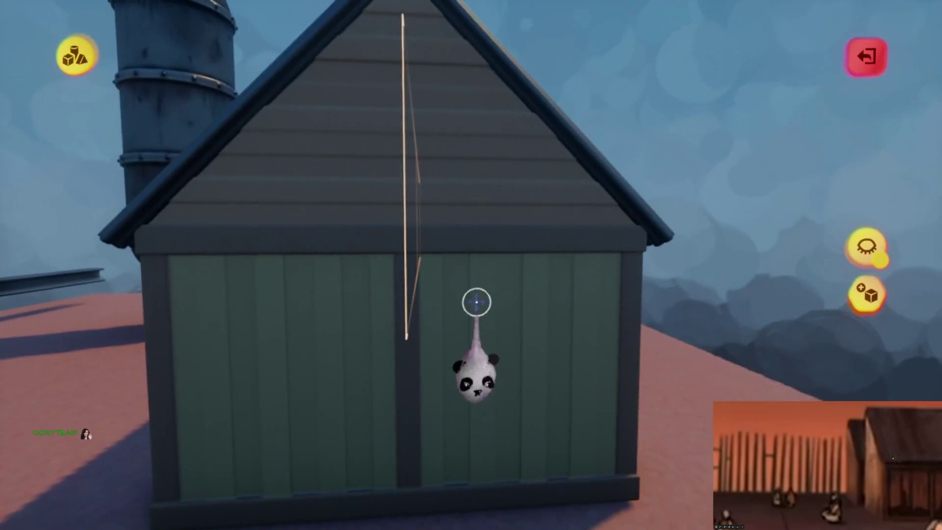
{"action": "key", "text": "Escape"}
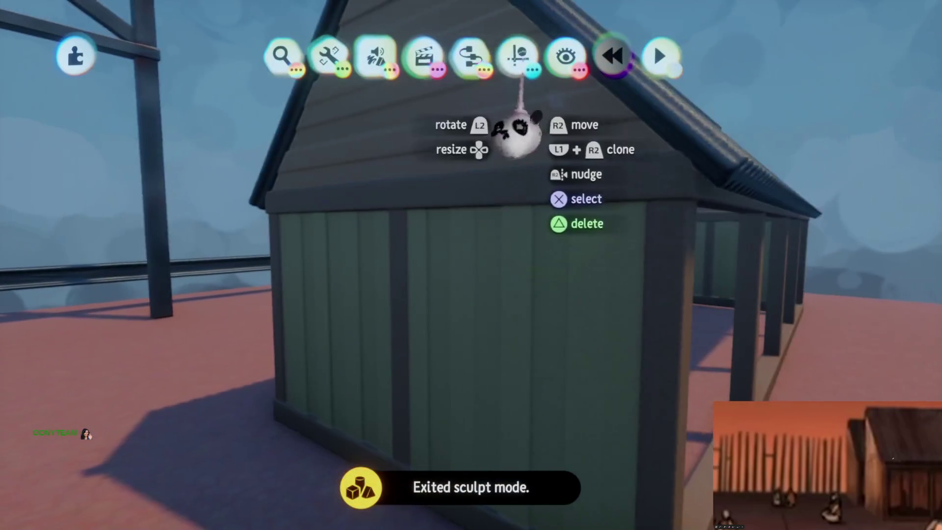
{"action": "left_click", "coordinate": [519, 55]}
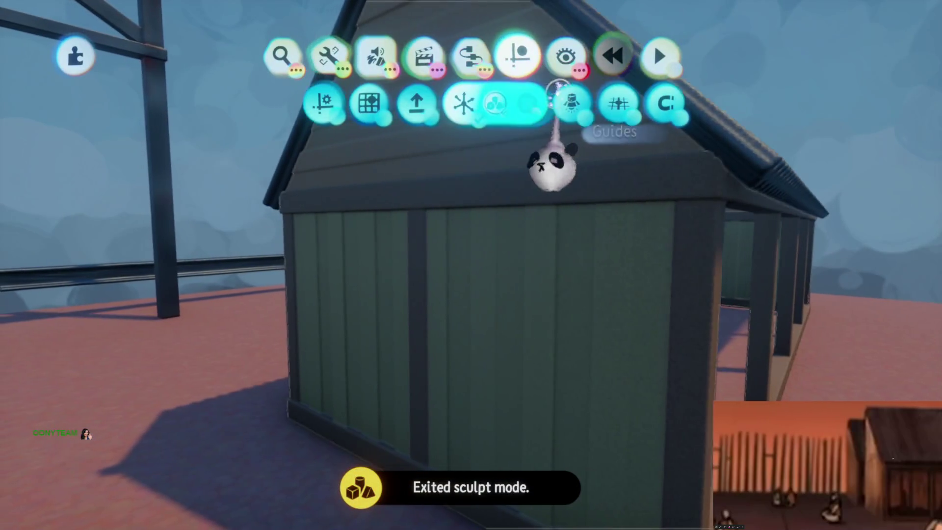
{"action": "left_click", "coordinate": [563, 101]}
- Inspect the shed's long wall and front under studio light, then resume editing the shed sculpture
{"action": "mouse_move", "coordinate": [480, 307]}
{"action": "left_mouse_down"}
{"action": "mouse_move", "coordinate": [479, 238]}
{"action": "mouse_move", "coordinate": [488, 262]}
{"action": "left_mouse_up"}
{"action": "left_click_drag", "start_coordinate": [488, 299], "coordinate": [535, 113]}
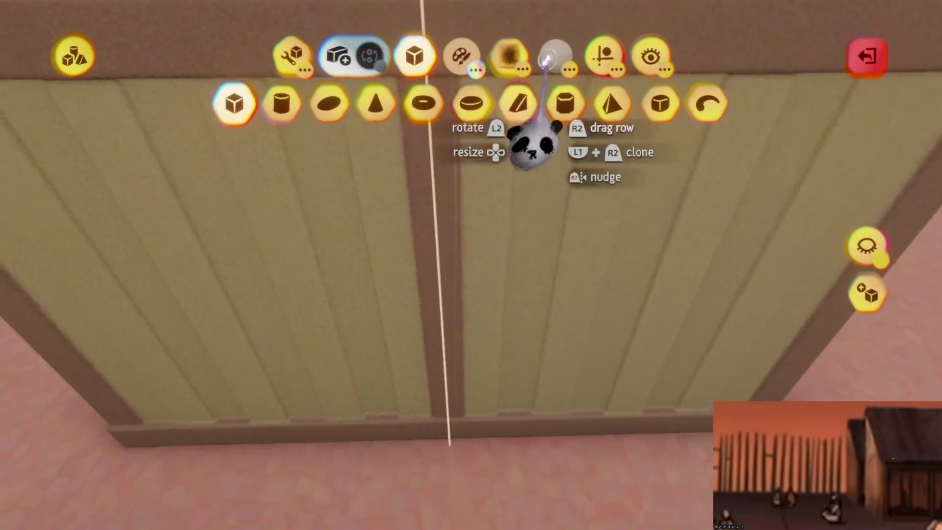
{"action": "mouse_move", "coordinate": [627, 121]}
{"action": "left_mouse_down"}
{"action": "mouse_move", "coordinate": [491, 358]}
{"action": "mouse_move", "coordinate": [499, 375]}
{"action": "mouse_move", "coordinate": [501, 328]}
{"action": "mouse_move", "coordinate": [531, 388]}
{"action": "left_mouse_up"}
{"action": "left_click_drag", "start_coordinate": [496, 466], "coordinate": [504, 387]}
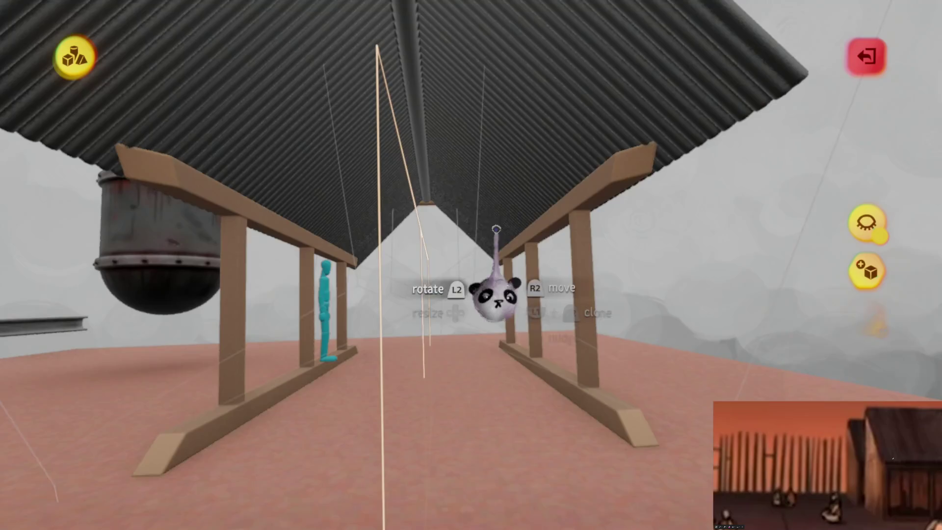
{"action": "left_click", "coordinate": [494, 294]}
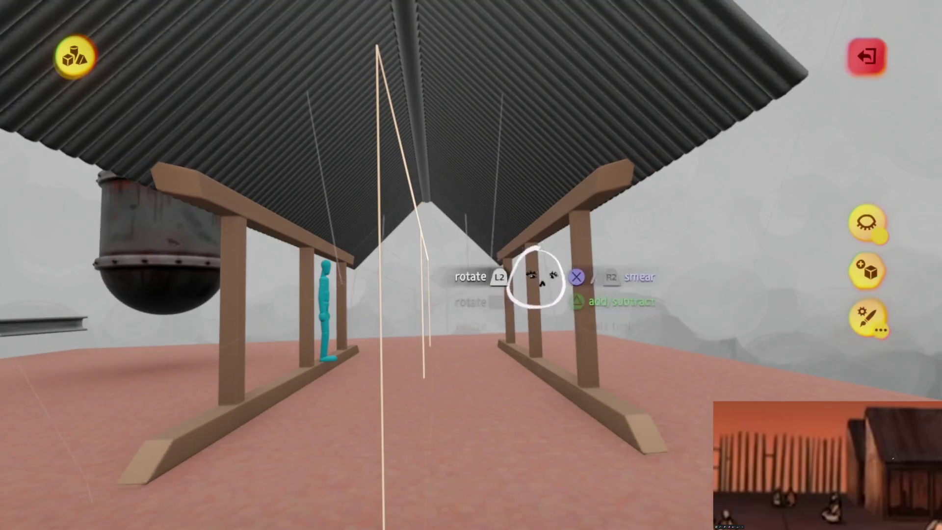
{"action": "key", "text": "Escape"}
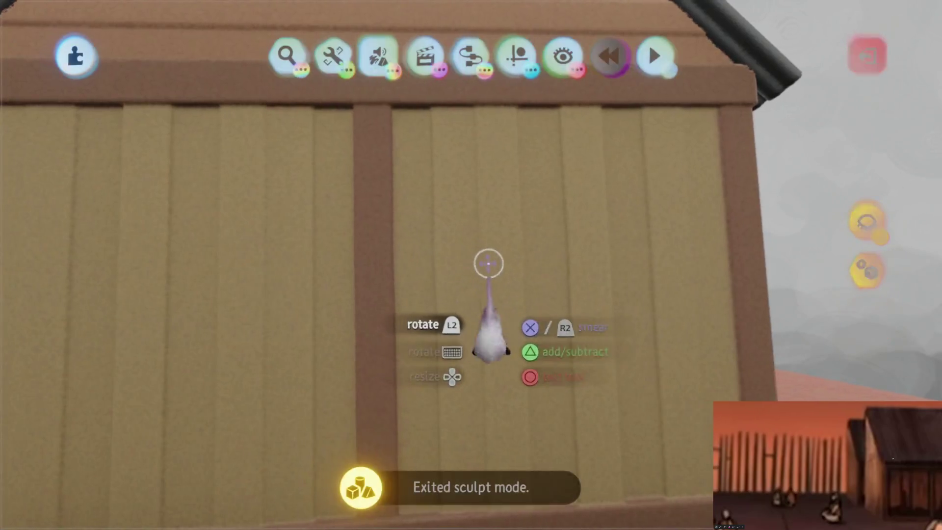
{"action": "left_click", "coordinate": [486, 260]}
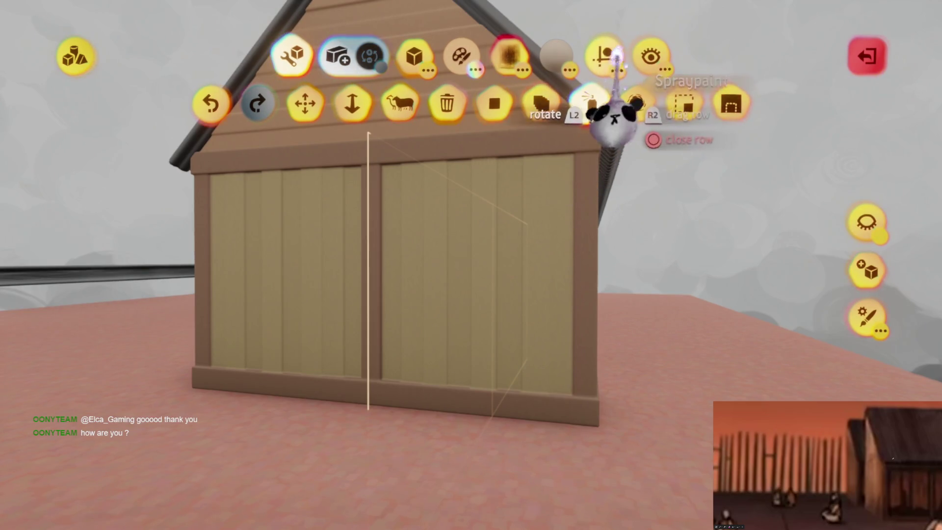
- Stamp two small dark sphere knobs, mirrored, one on each front door panel
{"action": "left_click", "coordinate": [604, 54]}
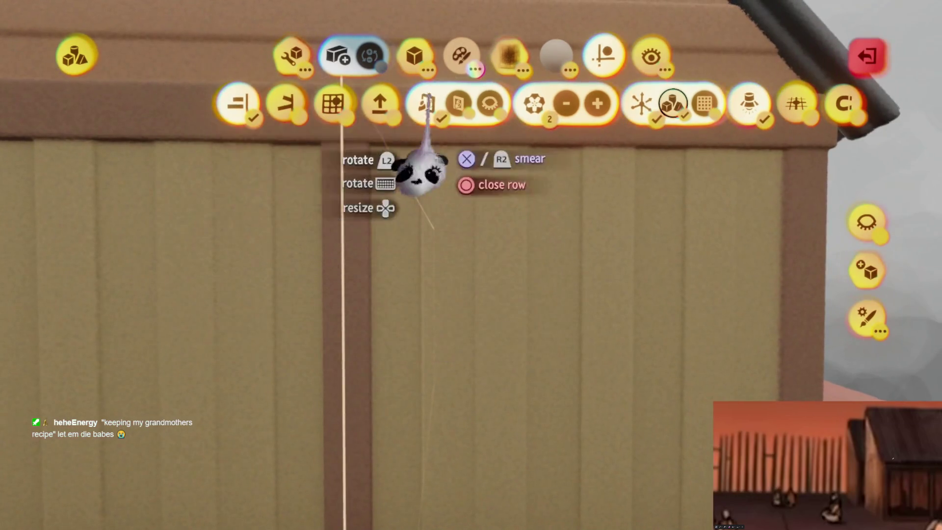
{"action": "left_click", "coordinate": [411, 59]}
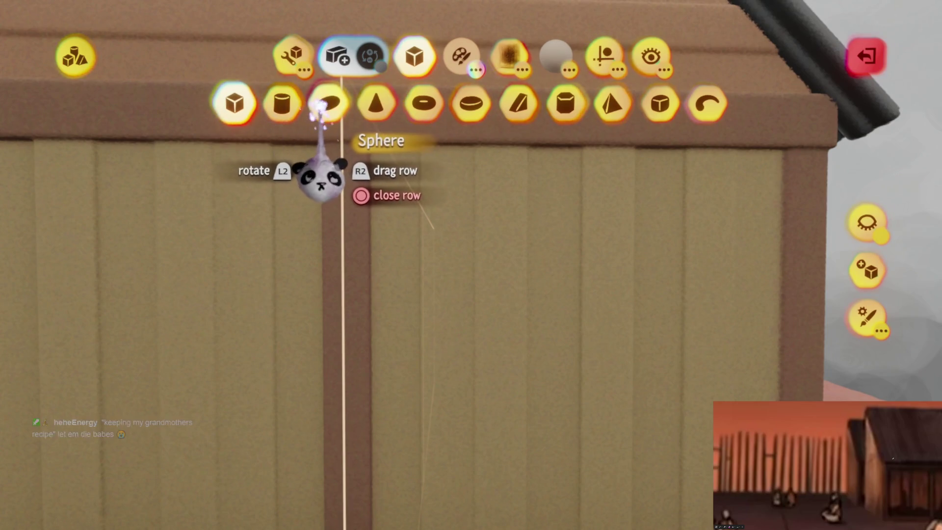
{"action": "left_click", "coordinate": [599, 58]}
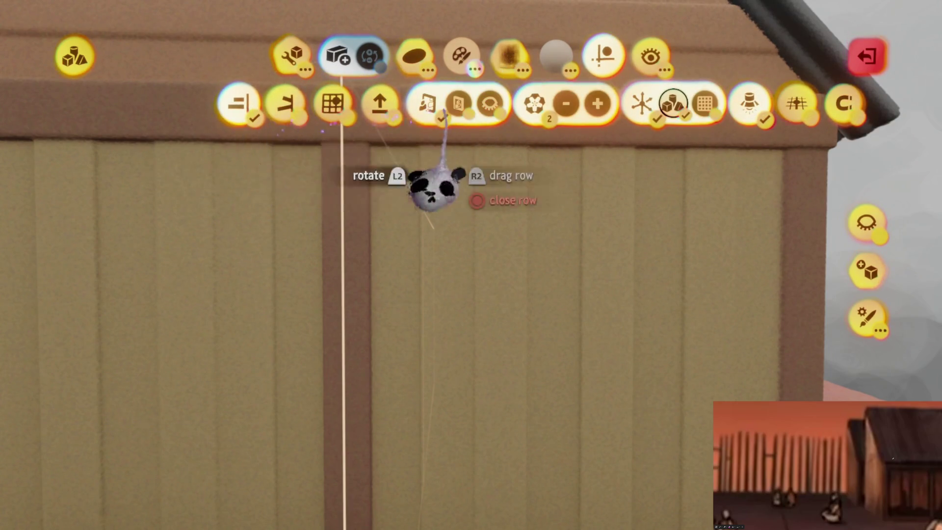
{"action": "left_click", "coordinate": [673, 103]}
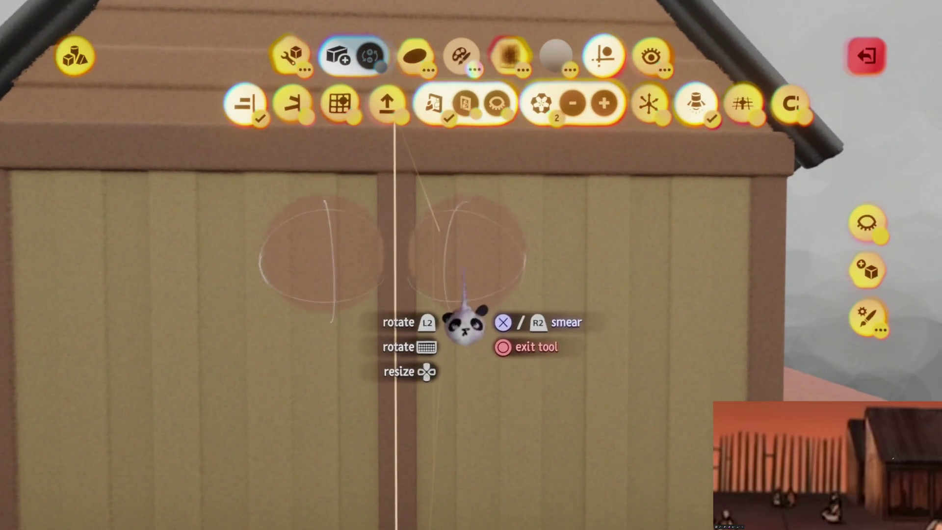
{"action": "key", "text": "c"}
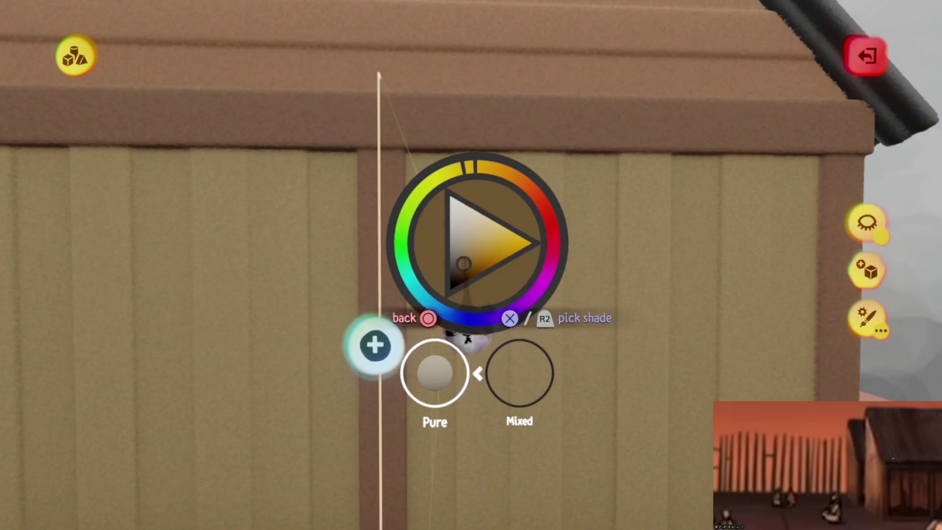
{"action": "left_click", "coordinate": [458, 320]}
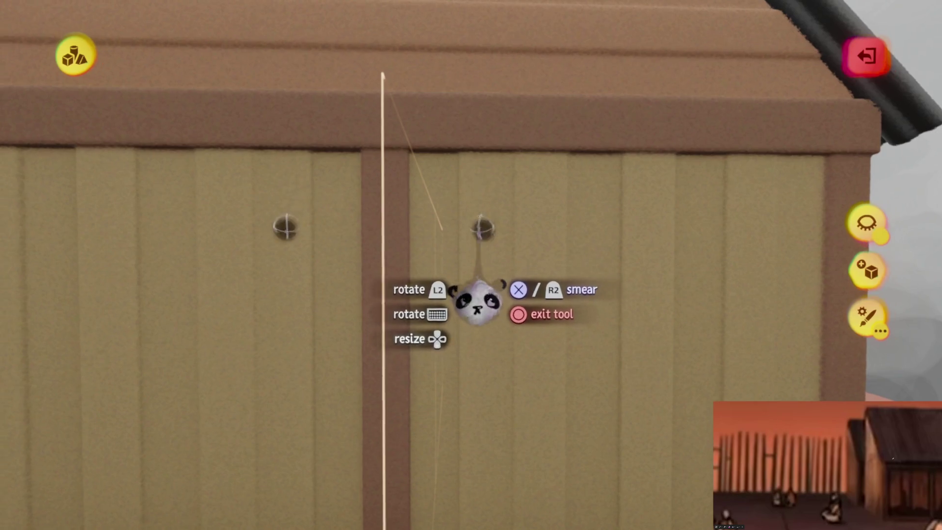
{"action": "key", "text": "Escape"}
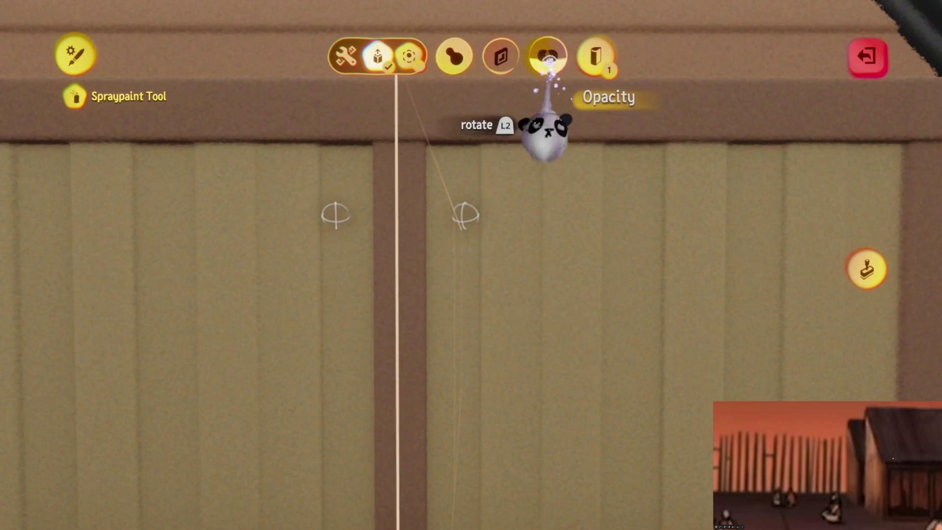
- Spray dark grime across the upper front wall planks and along the trim below the roof
{"action": "key", "text": "Escape"}
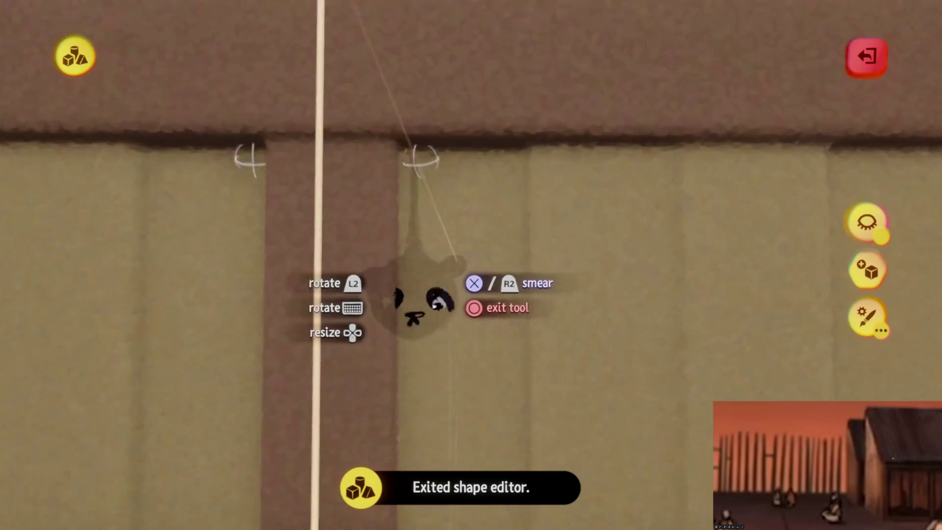
{"action": "key", "text": "ctrl+z"}
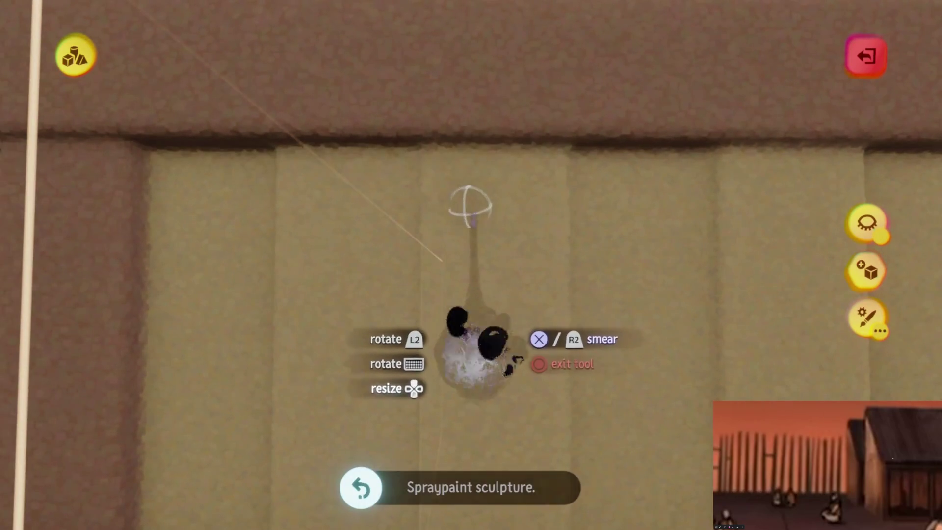
{"action": "key", "text": "Escape"}
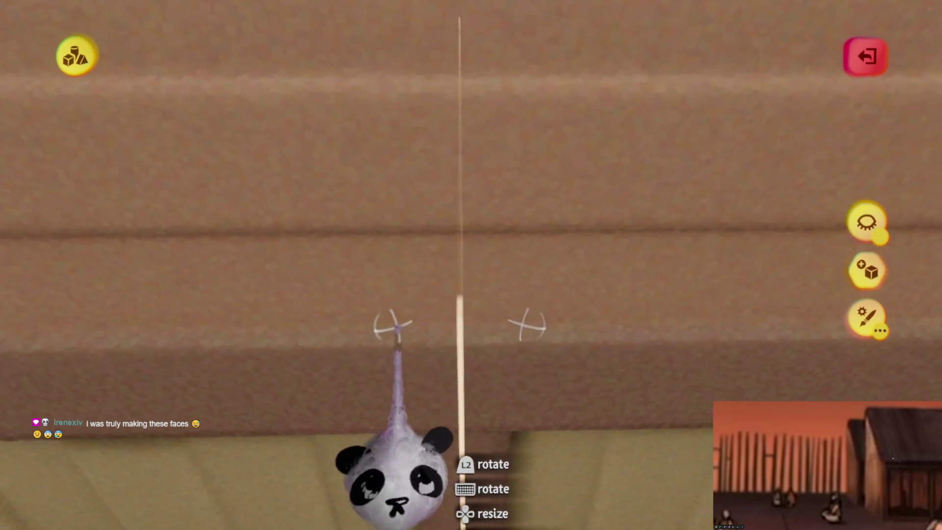
{"action": "left_click", "coordinate": [430, 324]}
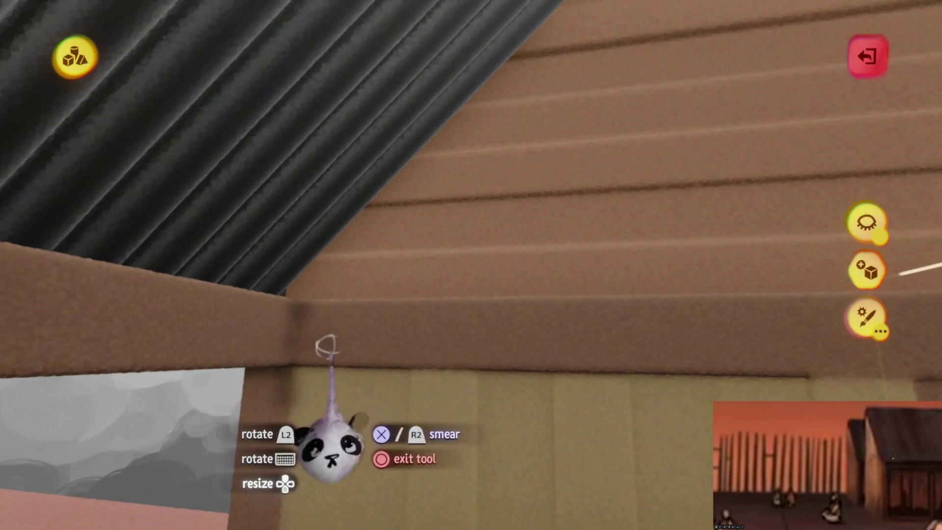
{"action": "left_click", "coordinate": [300, 323]}
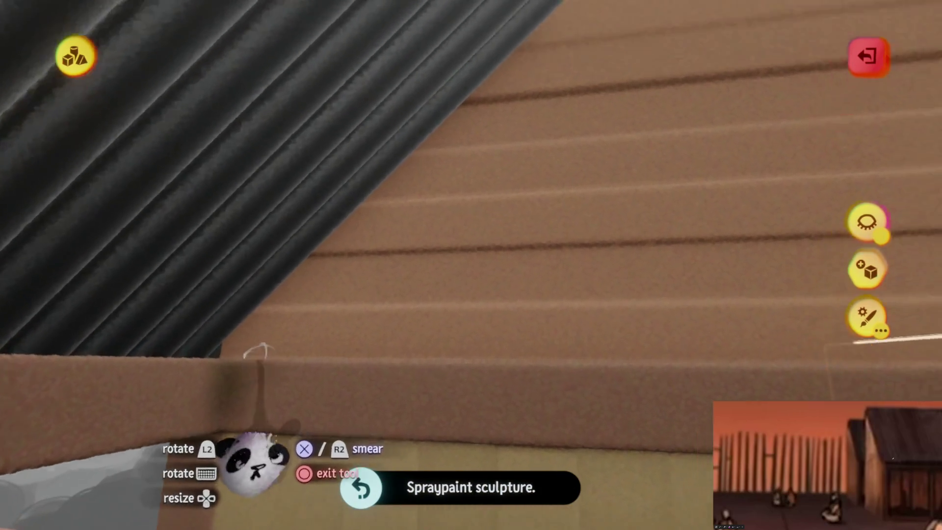
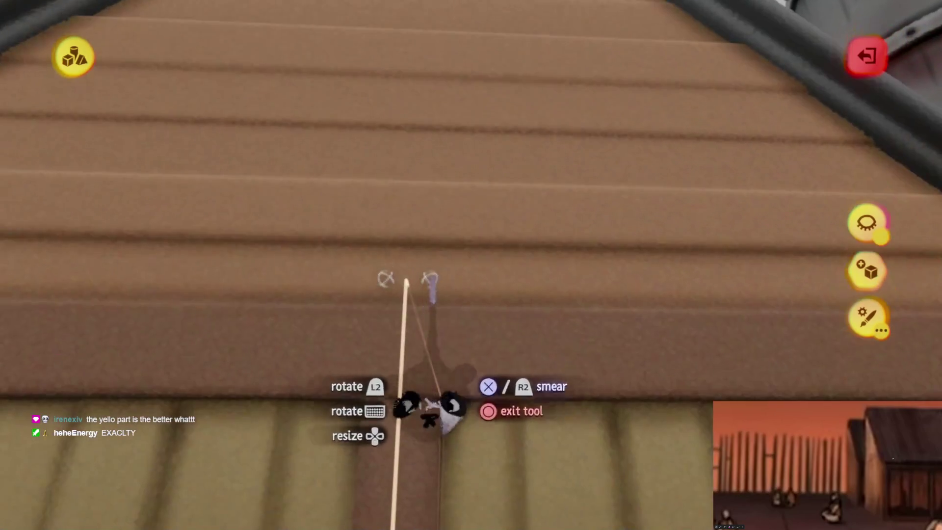
- Spray a paint stroke onto the wooden shed's wall
{"action": "left_click", "coordinate": [408, 252]}
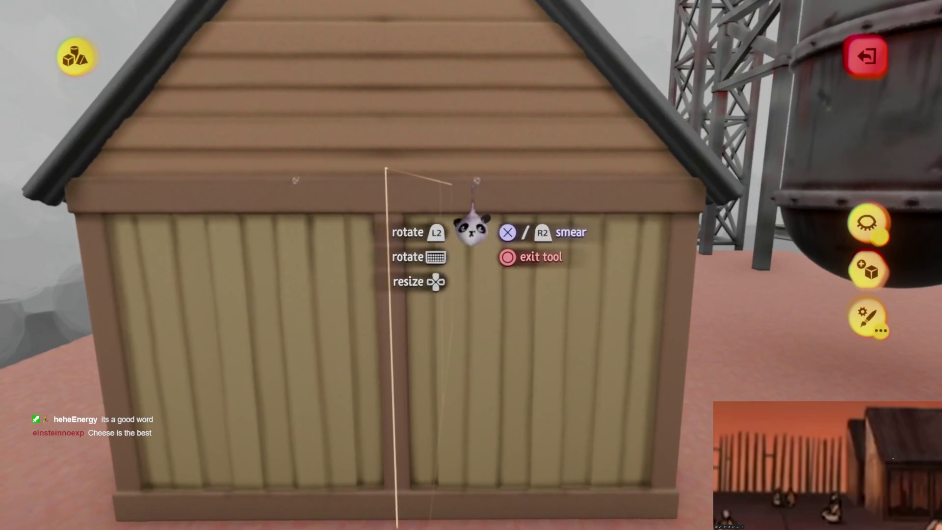
- Switch the spray stamp to a sphere and stretch it into a long thin oval
{"action": "key", "text": "Tab"}
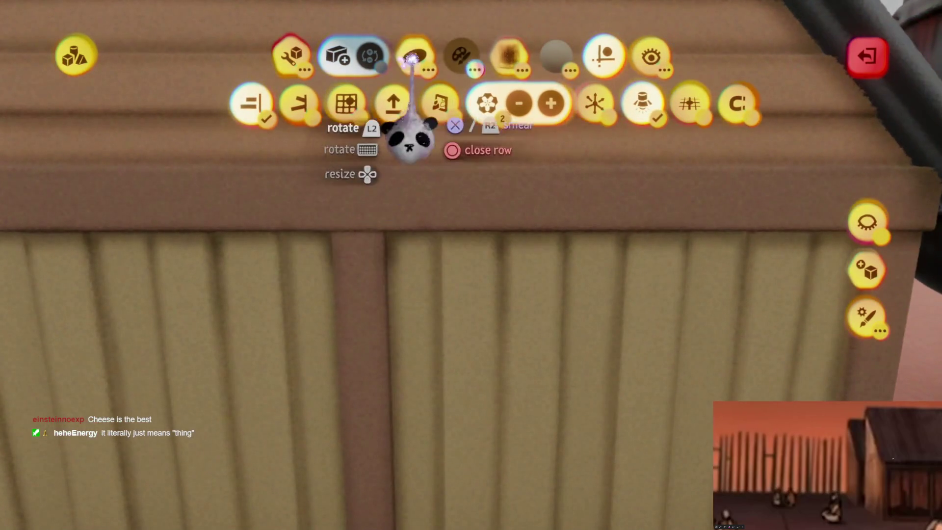
{"action": "left_click", "coordinate": [415, 55]}
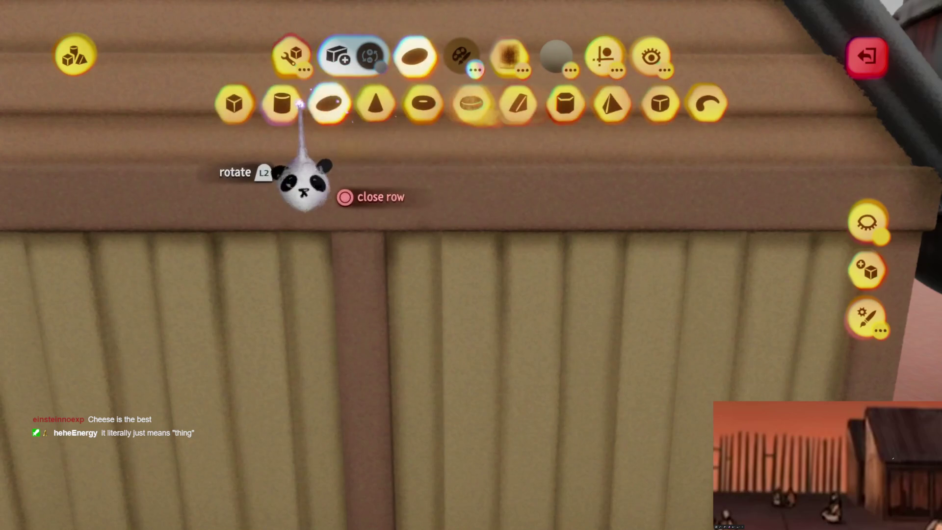
{"action": "left_click", "coordinate": [329, 103]}
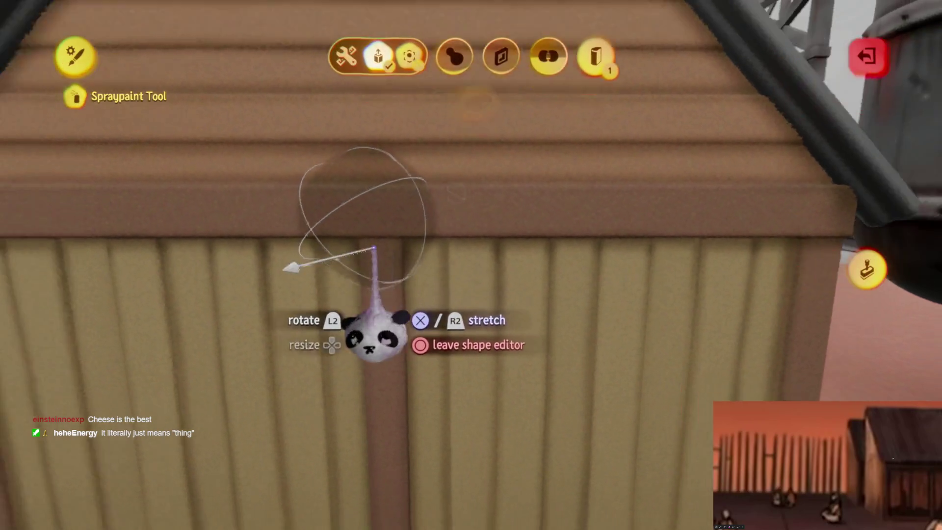
{"action": "scroll", "coordinate": [374, 249], "scroll_direction": "down", "scroll_amount": 3}
{"action": "mouse_move", "coordinate": [435, 251]}
{"action": "left_mouse_down"}
{"action": "mouse_move", "coordinate": [457, 263]}
{"action": "mouse_move", "coordinate": [387, 369]}
{"action": "mouse_move", "coordinate": [525, 335]}
{"action": "mouse_move", "coordinate": [535, 347]}
{"action": "left_mouse_up"}
{"action": "scroll", "coordinate": [505, 295], "scroll_direction": "up", "scroll_amount": 5}
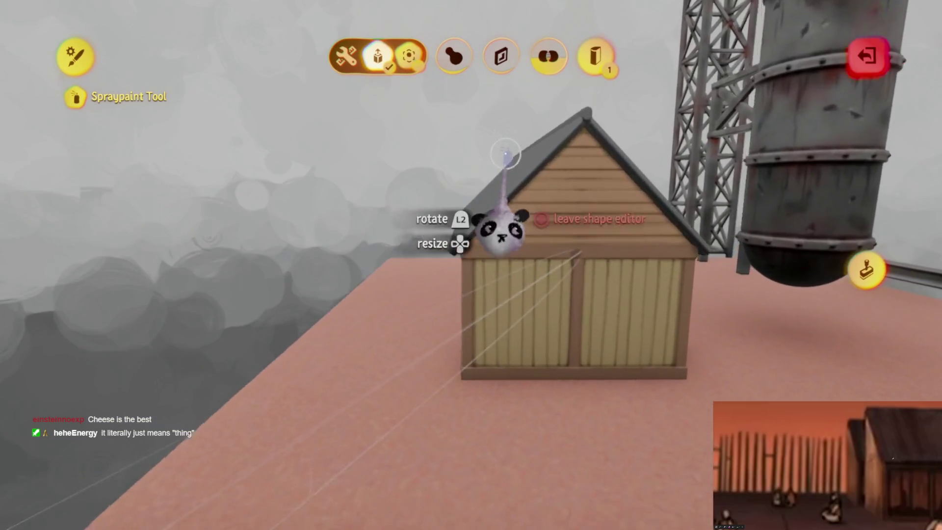
{"action": "key", "text": "Escape"}
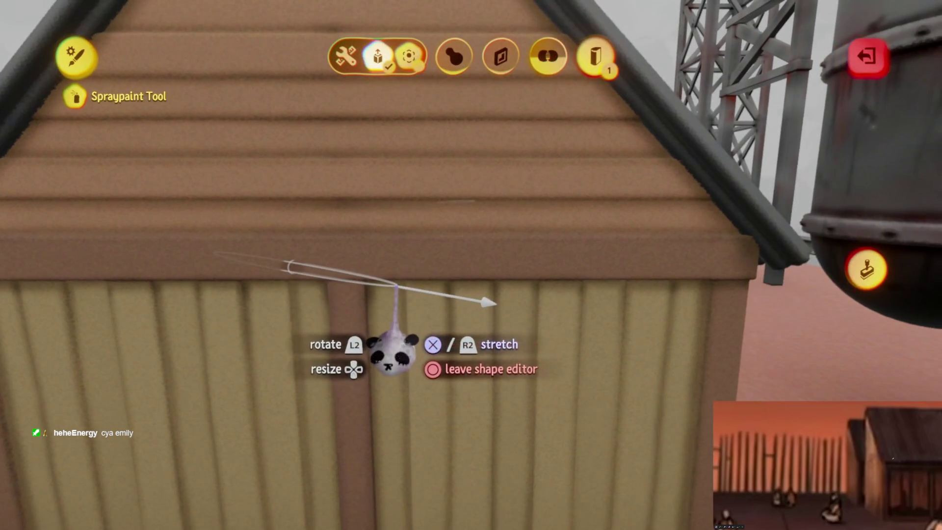
- Check the stretched stamp against the shed front, refine it, and return to spray painting
{"action": "key", "text": "Escape"}
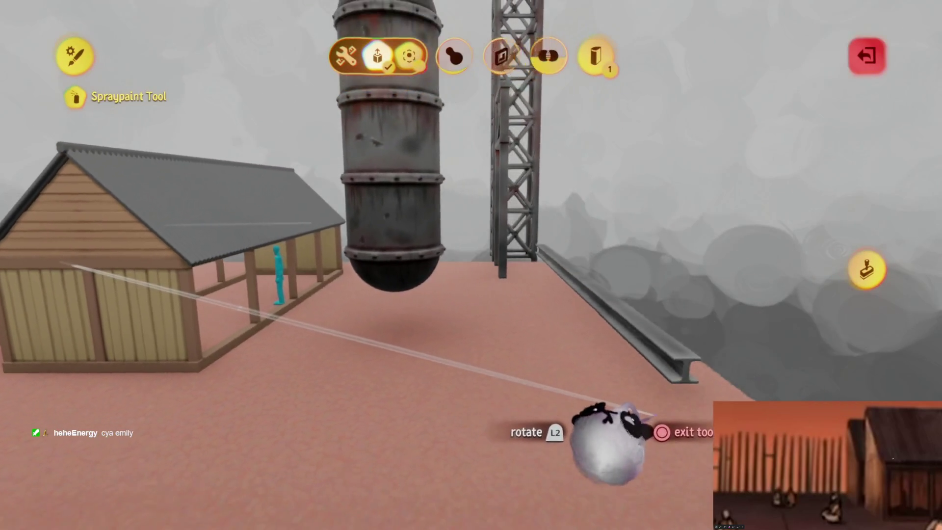
{"action": "left_click", "coordinate": [595, 337]}
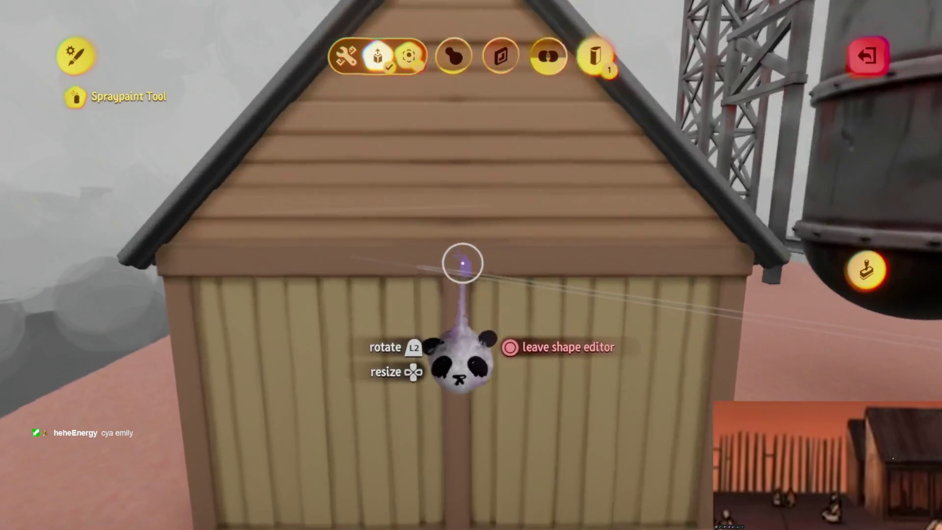
{"action": "key", "text": "Escape"}
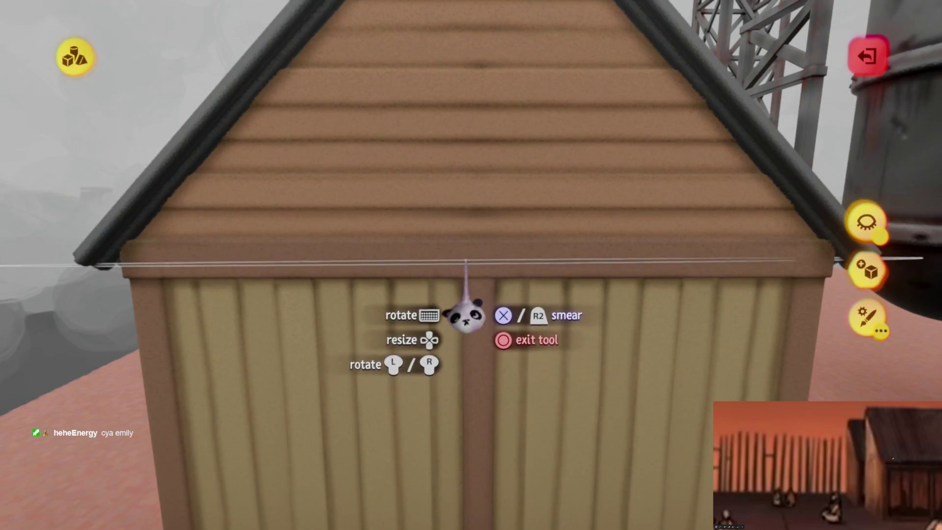
{"action": "key", "text": "Escape"}
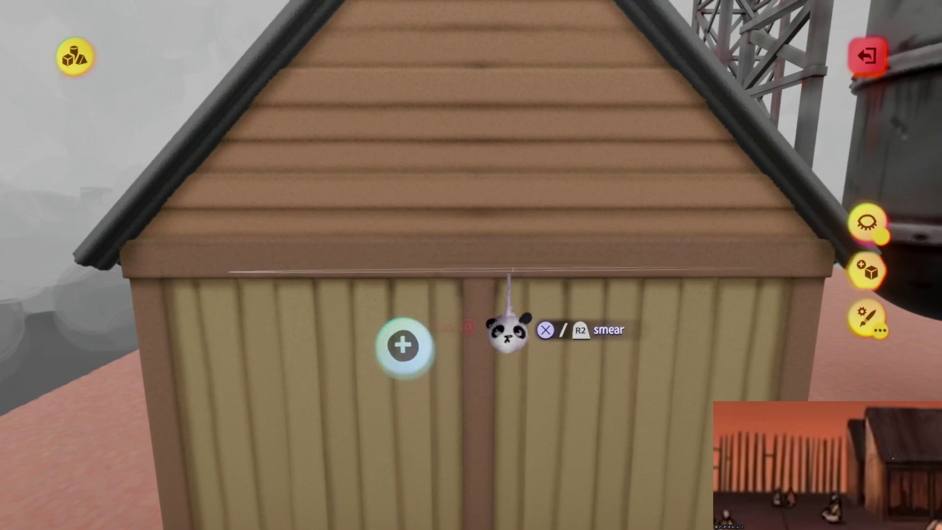
{"action": "left_click", "coordinate": [564, 52]}
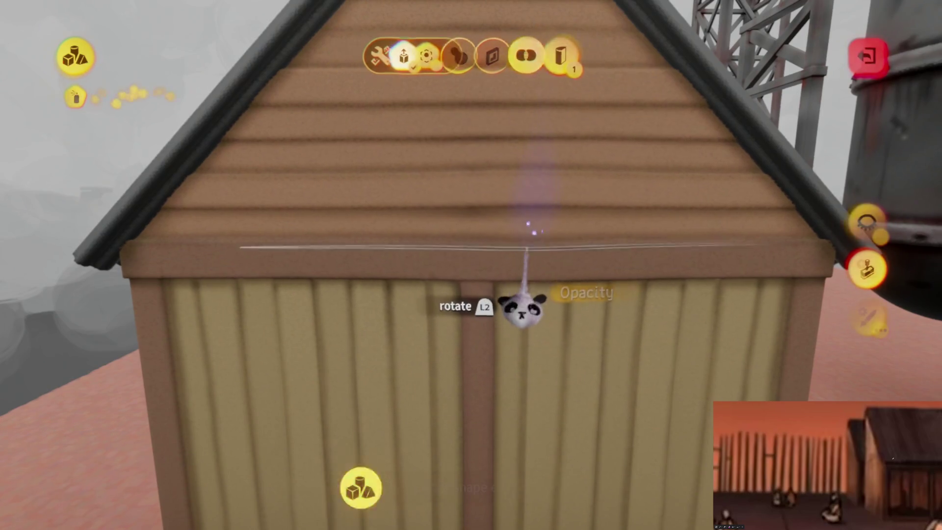
{"action": "key", "text": "Escape"}
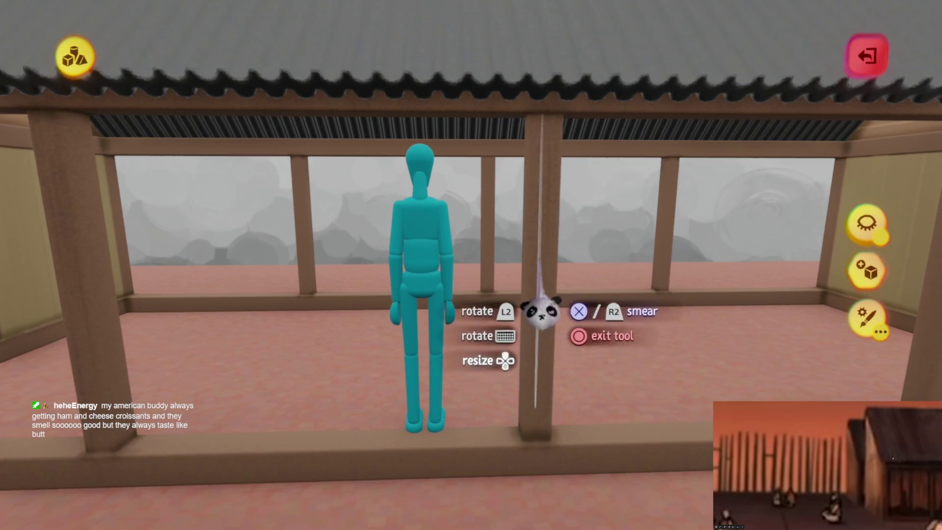
{"action": "left_click_drag", "start_coordinate": [541, 314], "coordinate": [544, 318]}
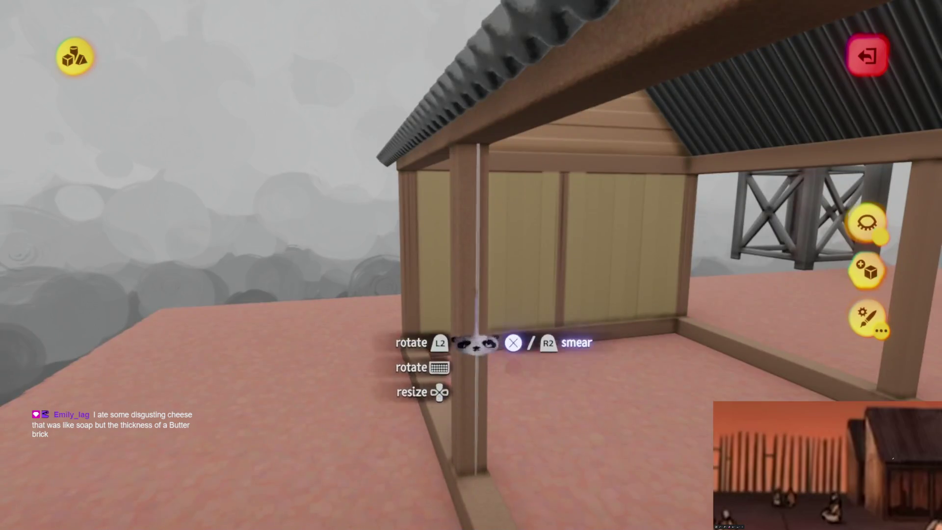
{"action": "mouse_move", "coordinate": [475, 344]}
{"action": "left_mouse_down"}
{"action": "mouse_move", "coordinate": [542, 260]}
{"action": "mouse_move", "coordinate": [542, 294]}
{"action": "mouse_move", "coordinate": [530, 290]}
{"action": "left_mouse_up"}
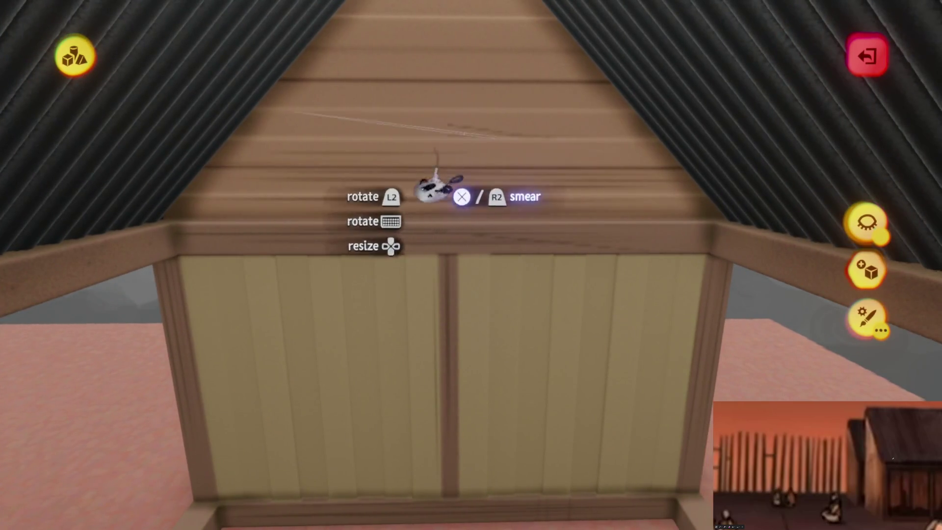
- Spray a stroke on the shed's inner gable, then exit sculpt mode
{"action": "left_click", "coordinate": [516, 202]}
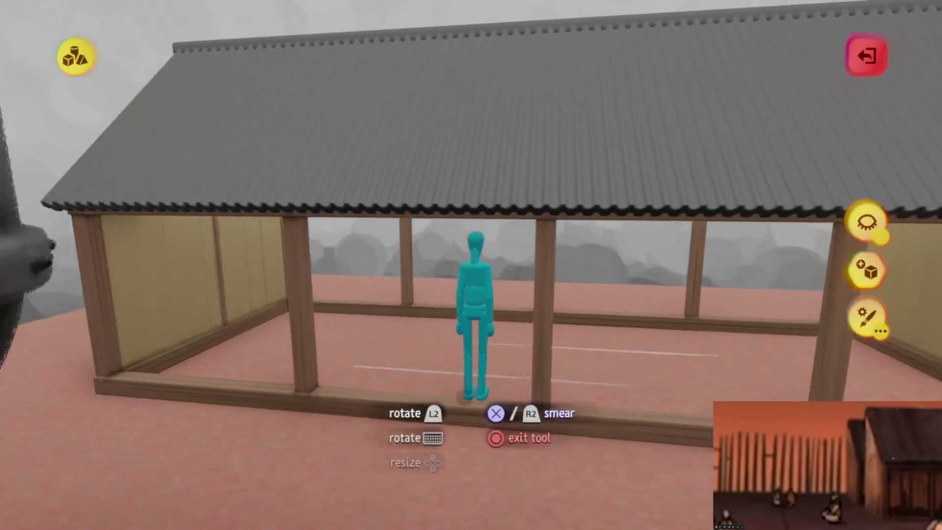
{"action": "key", "text": "Escape"}
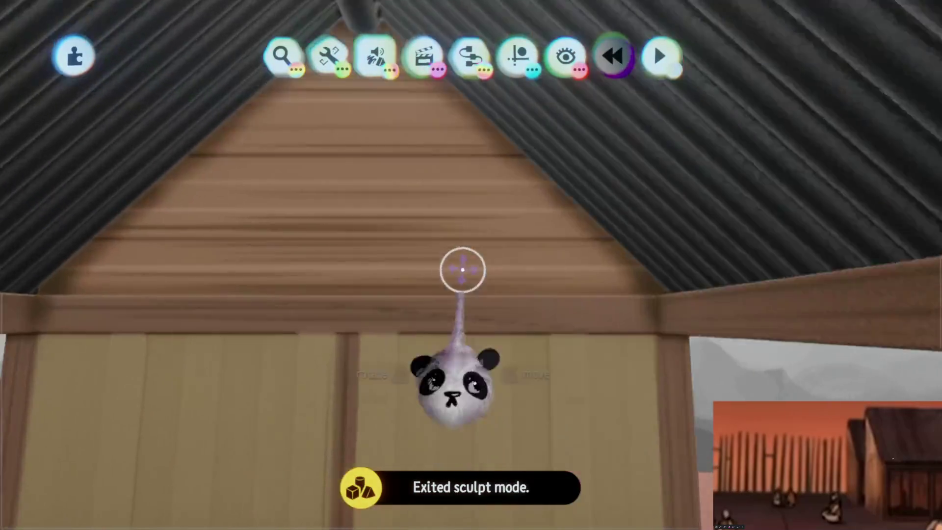
- Re-enter sculpting on the shed's end wall, pick a sculpt option, and leave the shape editor
{"action": "key", "text": "Return"}
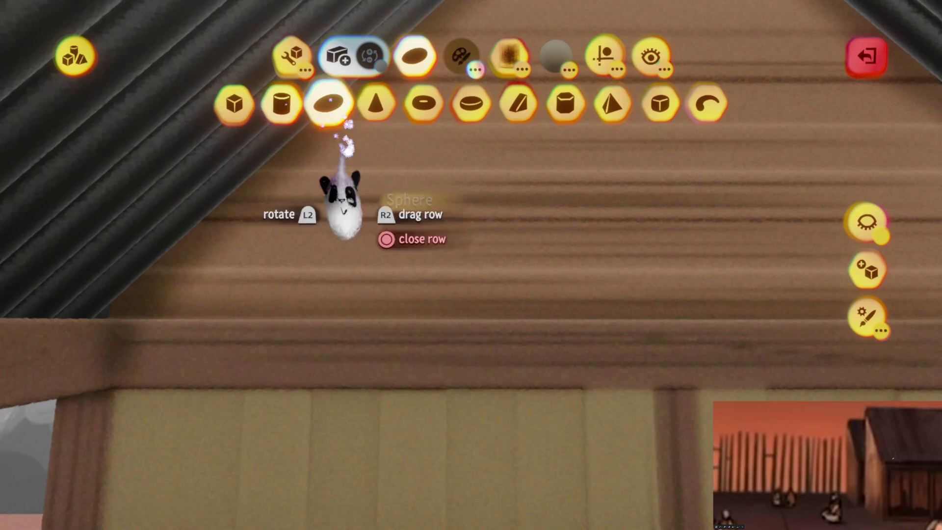
{"action": "key", "text": "Escape"}
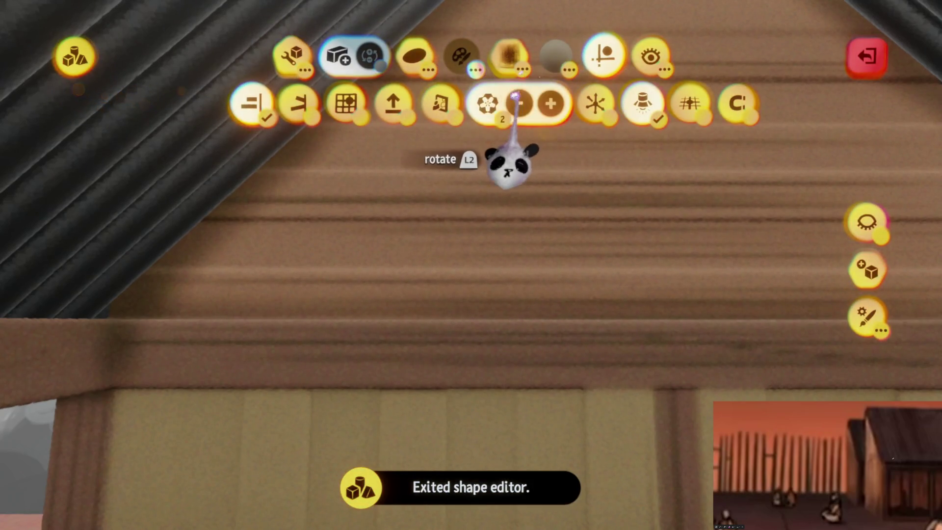
{"action": "left_click", "coordinate": [444, 104]}
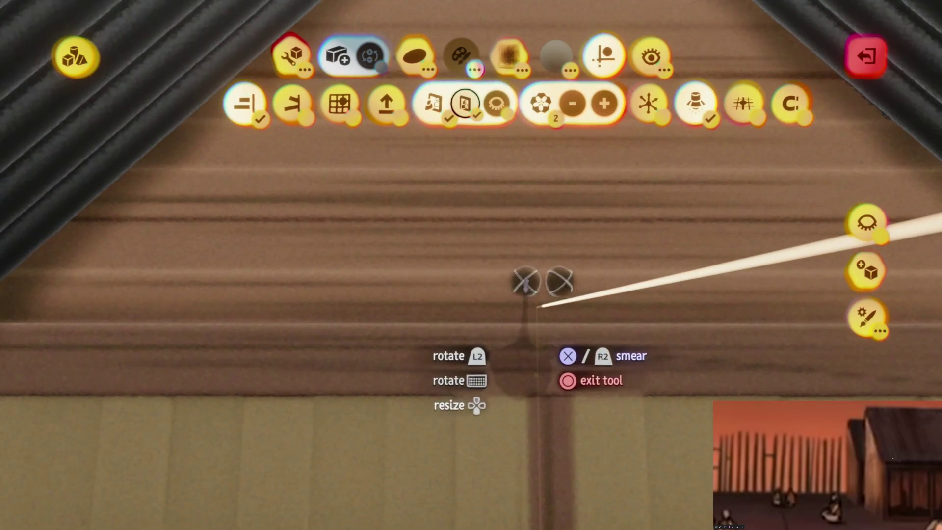
{"action": "key", "text": "Escape"}
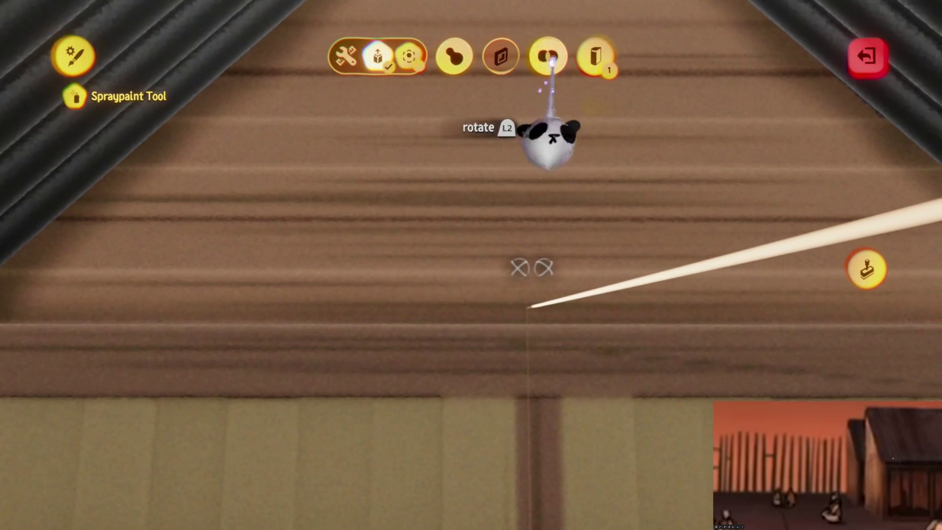
{"action": "key", "text": "Escape"}
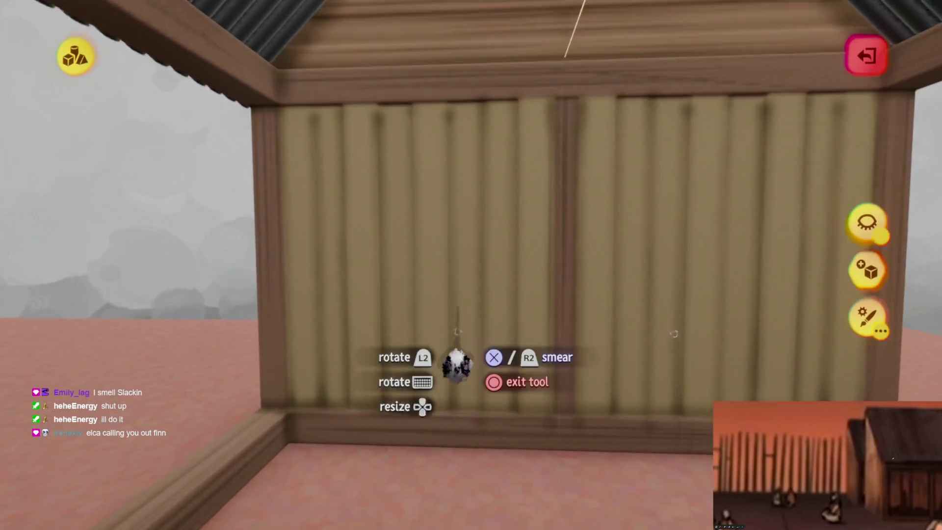
{"action": "key", "text": "Escape"}
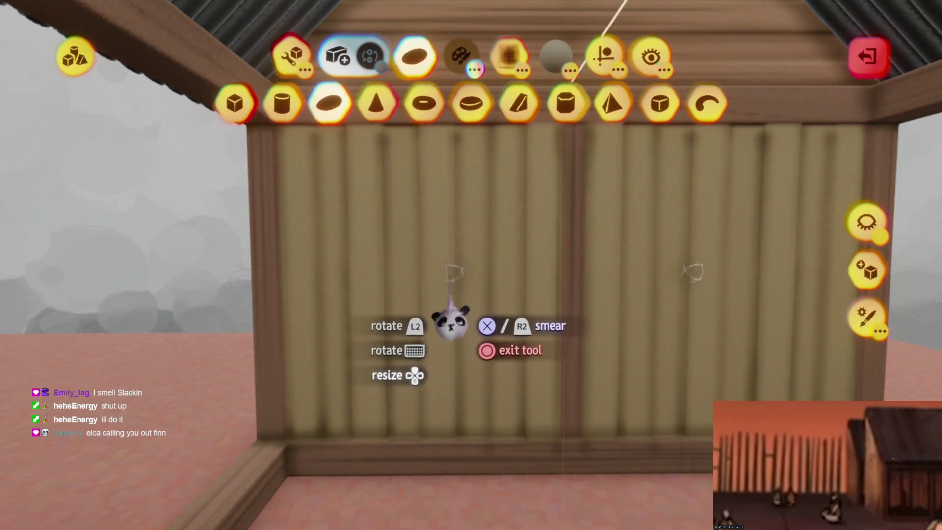
{"action": "left_click", "coordinate": [476, 362]}
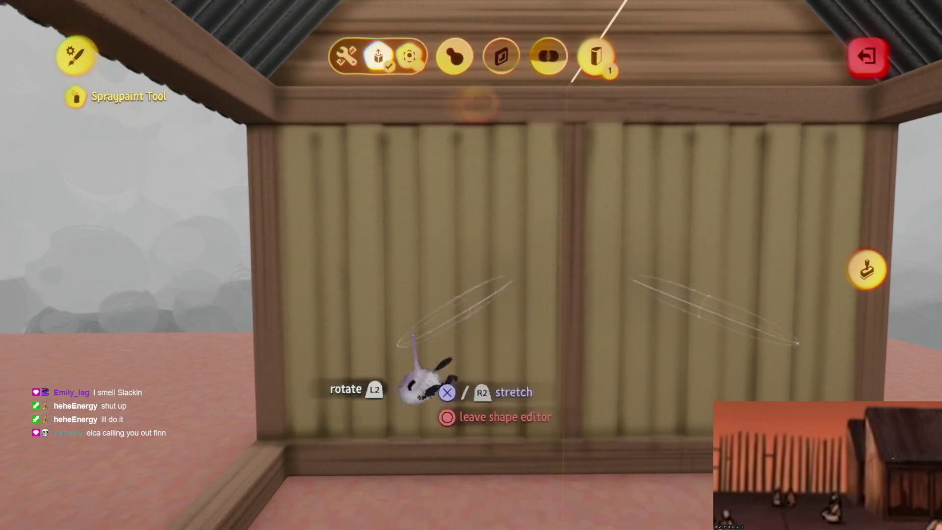
{"action": "key", "text": "Escape"}
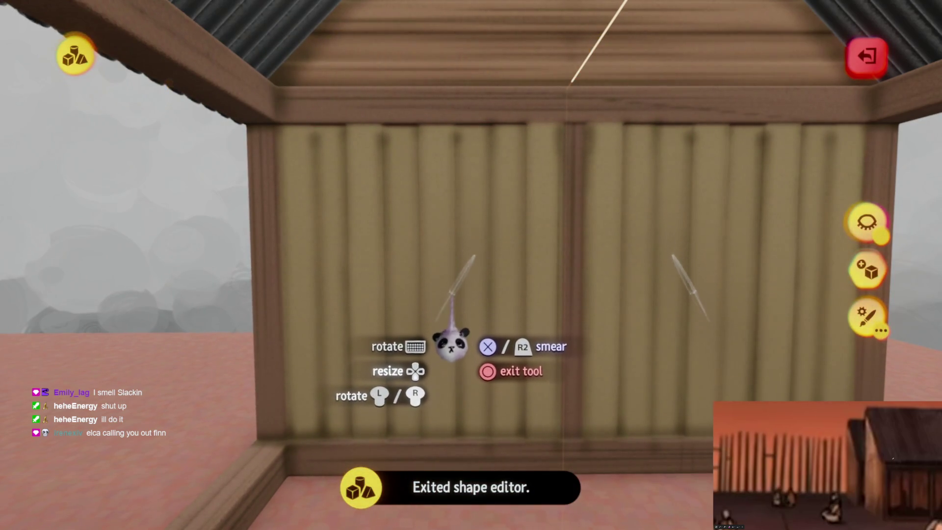
{"action": "left_click", "coordinate": [460, 365]}
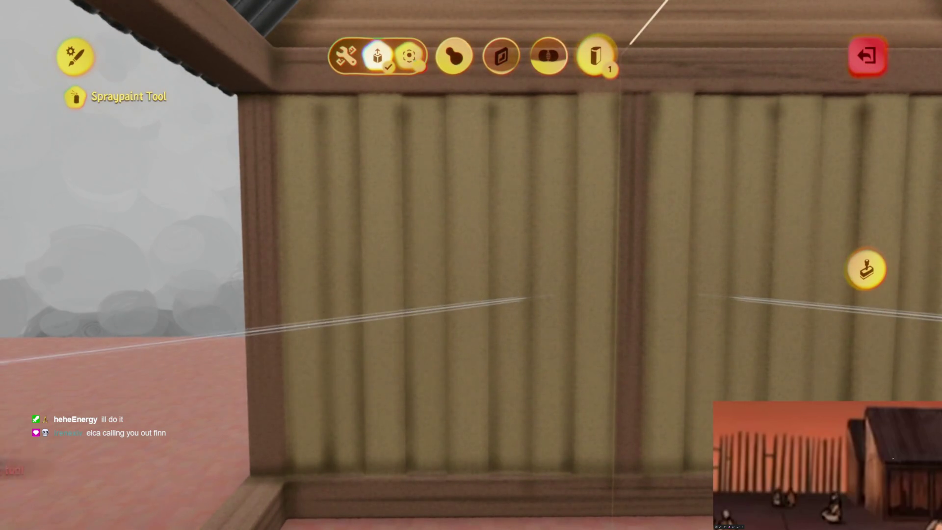
{"action": "key", "text": "Escape"}
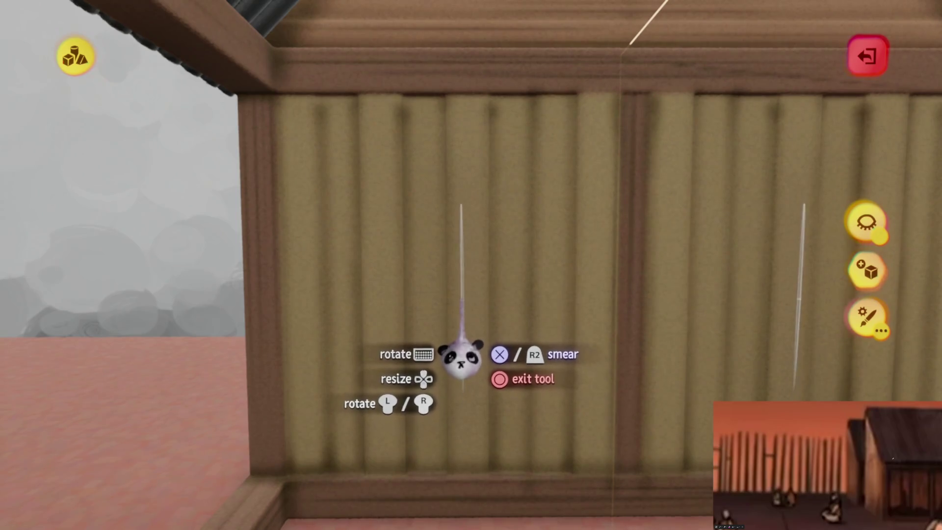
{"action": "left_click", "coordinate": [462, 358]}
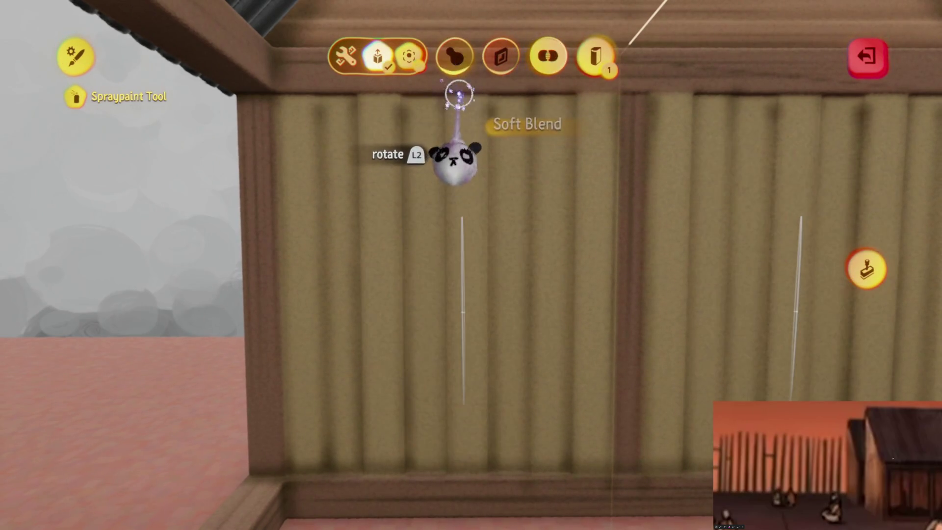
{"action": "key", "text": "Escape"}
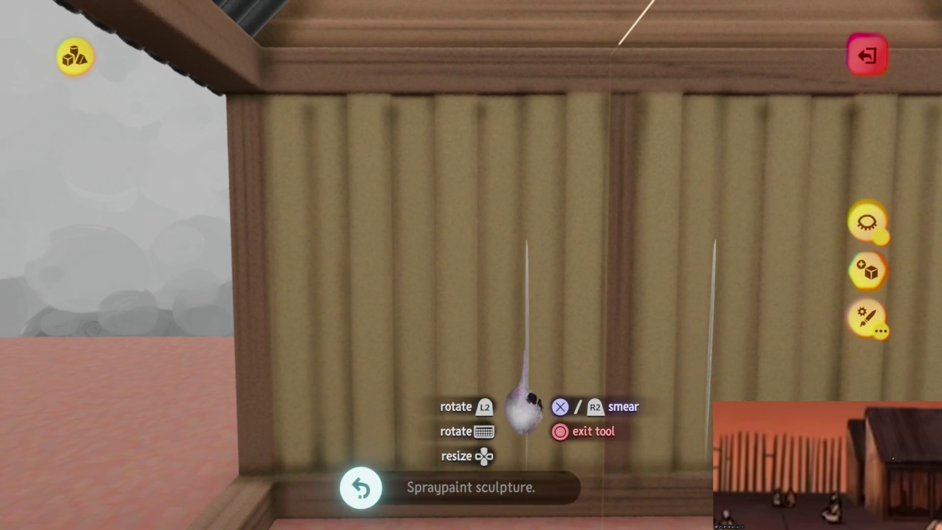
{"action": "key", "text": "space"}
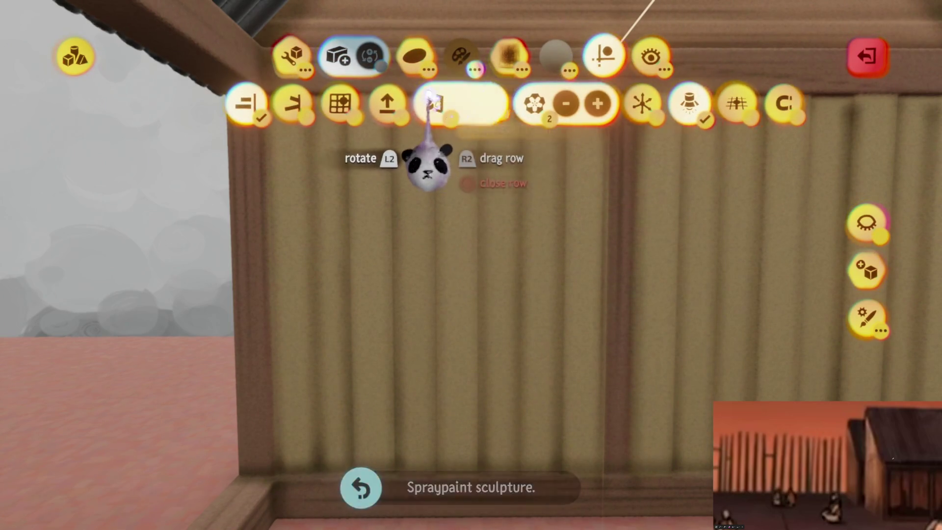
{"action": "key", "text": "Escape"}
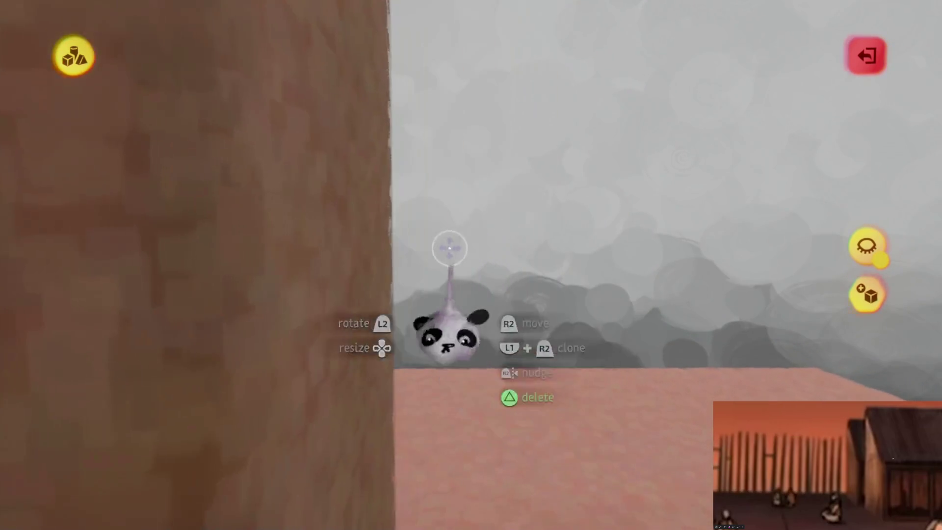
{"action": "left_click", "coordinate": [449, 248]}
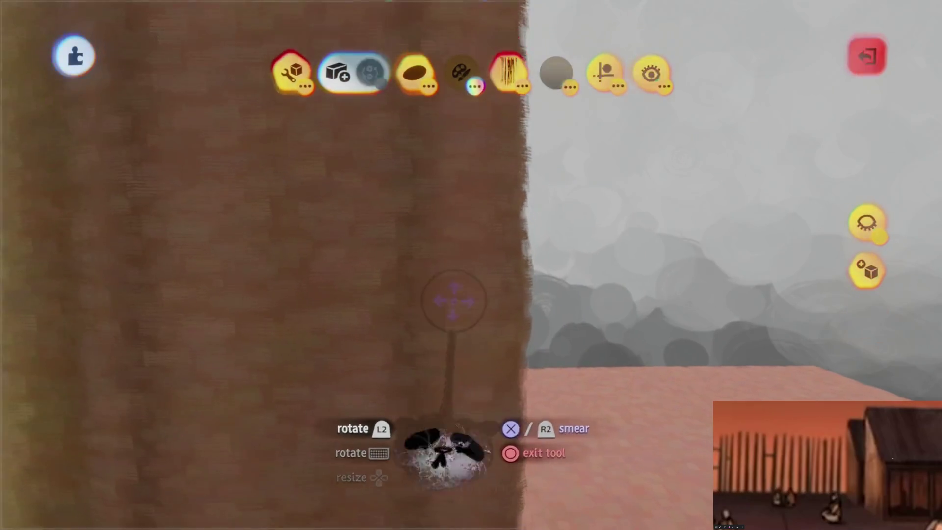
{"action": "key", "text": "Escape"}
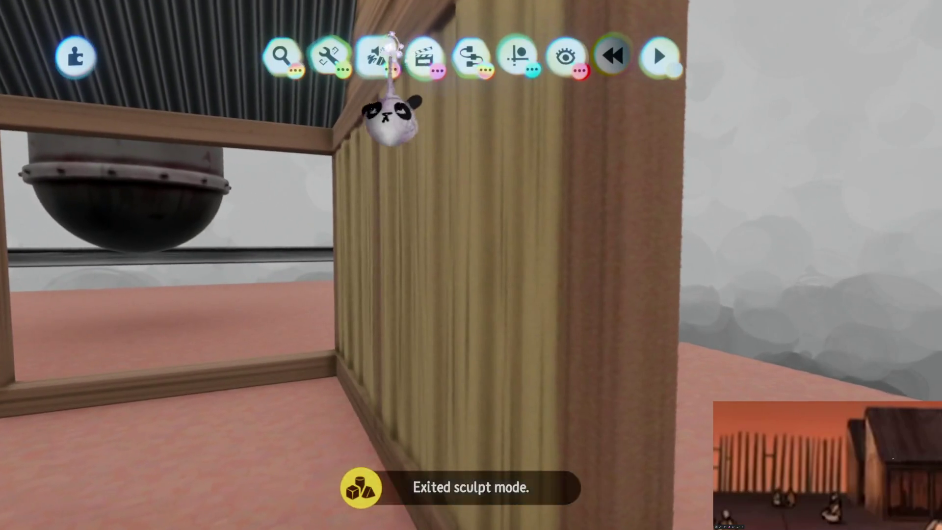
{"action": "left_click", "coordinate": [376, 57]}
{"action": "left_click", "coordinate": [366, 100]}
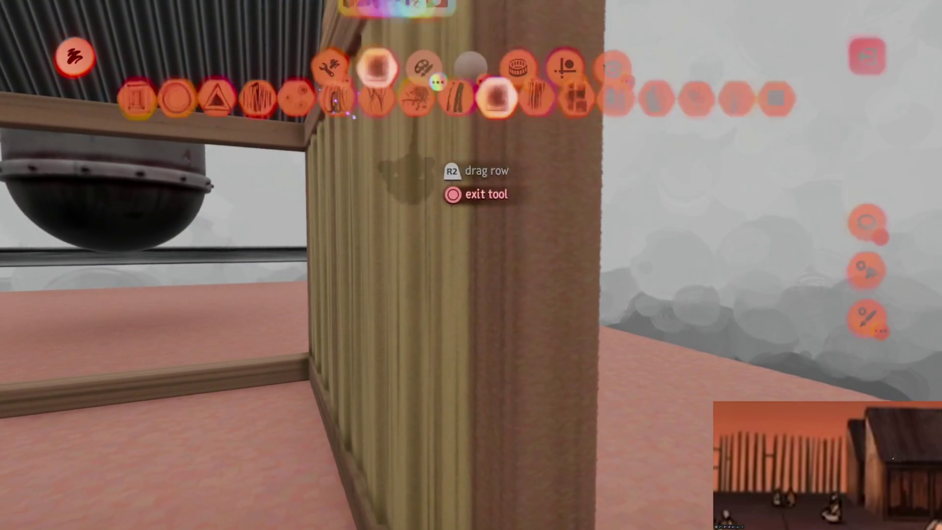
{"action": "key", "text": "Escape"}
{"action": "left_click", "coordinate": [410, 211]}
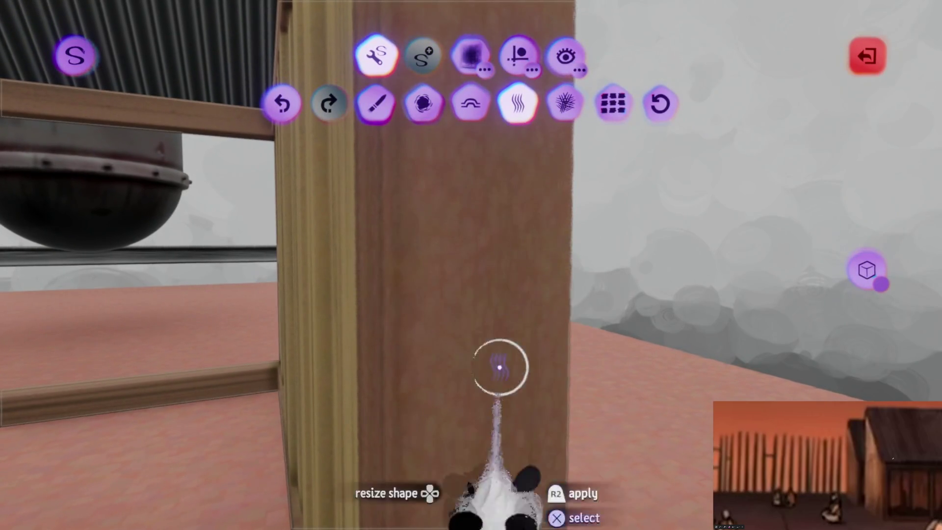
{"action": "mouse_move", "coordinate": [499, 332]}
{"action": "left_mouse_down"}
{"action": "mouse_move", "coordinate": [478, 273]}
{"action": "mouse_move", "coordinate": [481, 239]}
{"action": "left_mouse_up"}
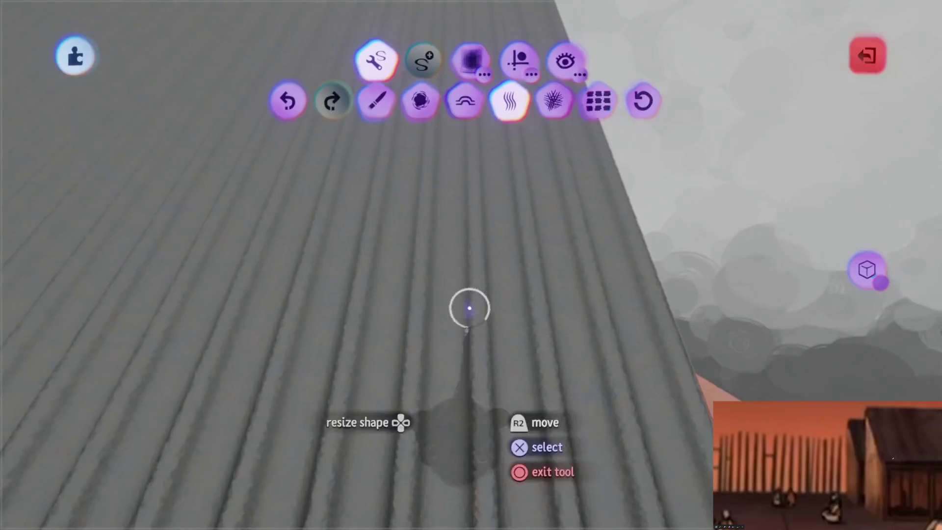
{"action": "key", "text": "Escape"}
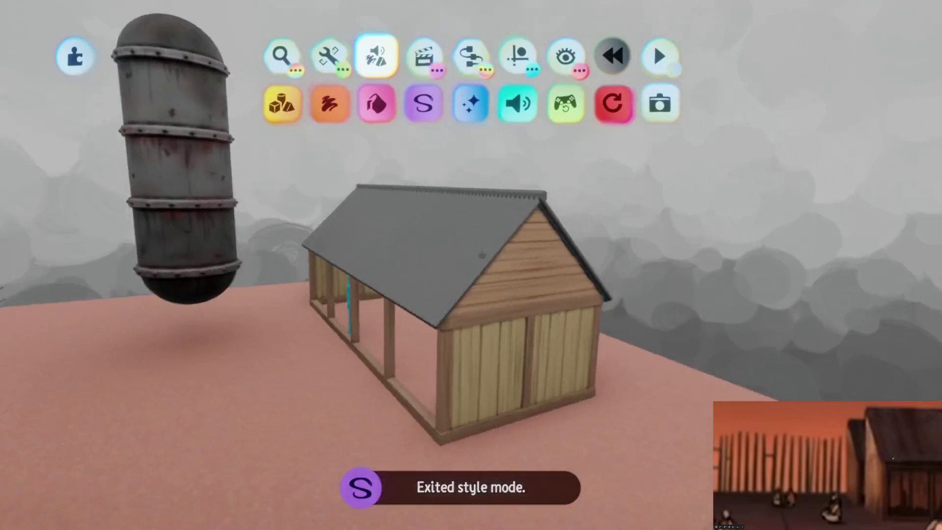
{"action": "mouse_move", "coordinate": [363, 327]}
{"action": "left_mouse_down"}
{"action": "mouse_move", "coordinate": [448, 330]}
{"action": "mouse_move", "coordinate": [479, 294]}
{"action": "left_mouse_up"}
- Open the corrugated roof for editing and raise its snapping grid from 1/8 to 1/2
{"action": "left_click", "coordinate": [480, 294]}
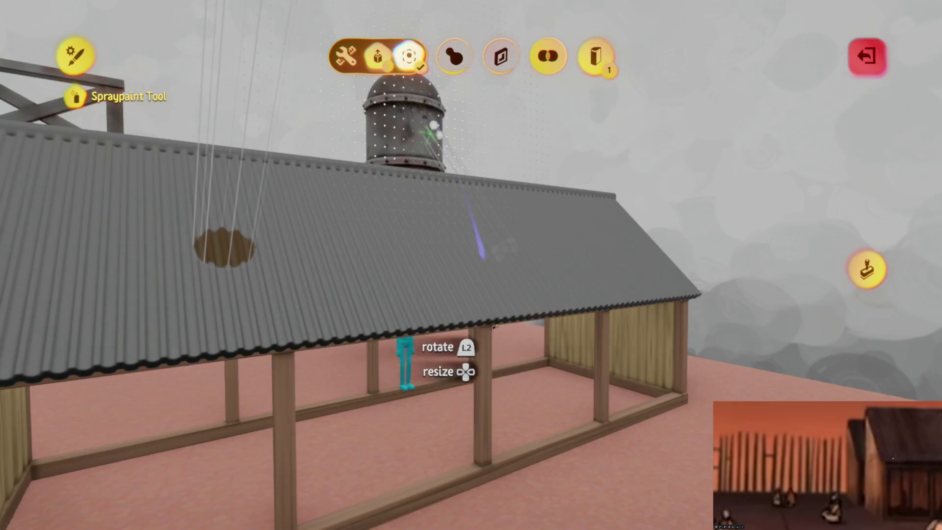
{"action": "key", "text": "Escape"}
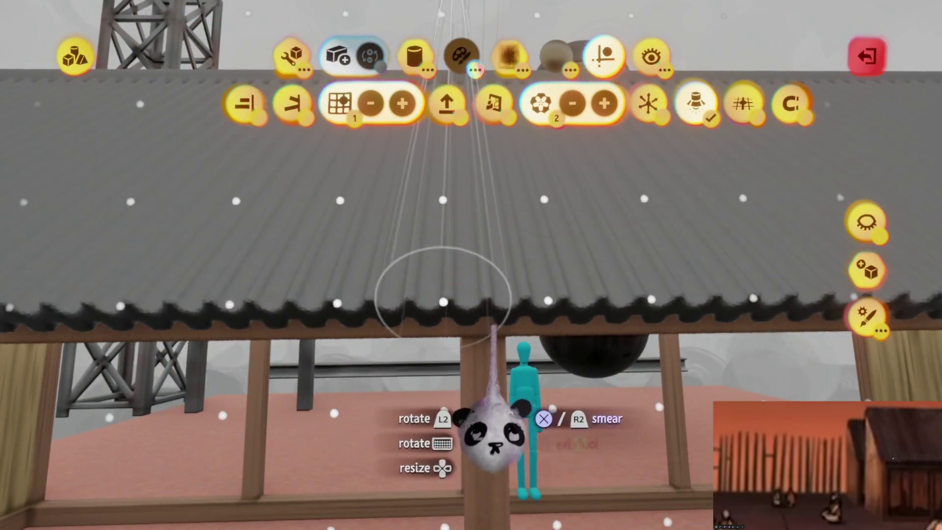
{"action": "key", "text": "Up"}
{"action": "key", "text": "Up"}
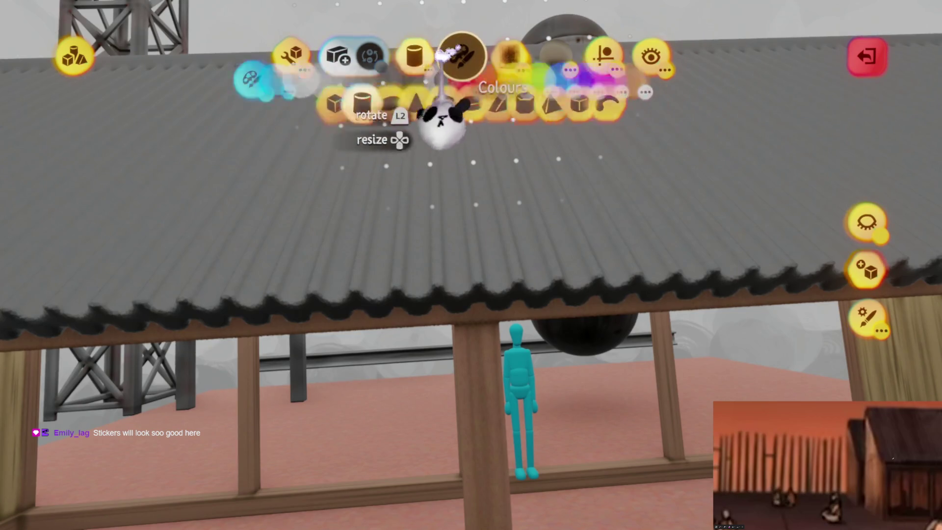
- Smear the corrugated roof near-black from the colour wheel, then paint a grey stripe down it
{"action": "left_click", "coordinate": [452, 52]}
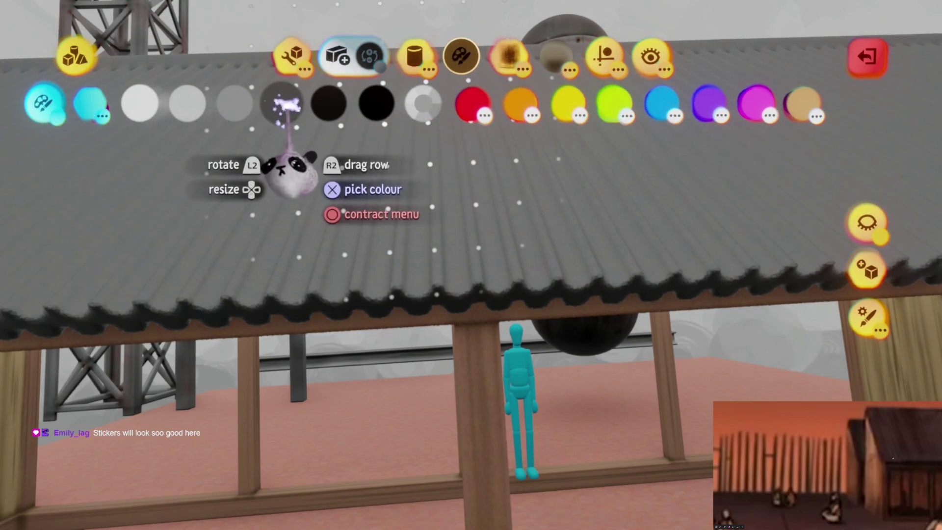
{"action": "left_click", "coordinate": [282, 103]}
{"action": "scroll", "coordinate": [481, 292], "scroll_direction": "down", "scroll_amount": 5}
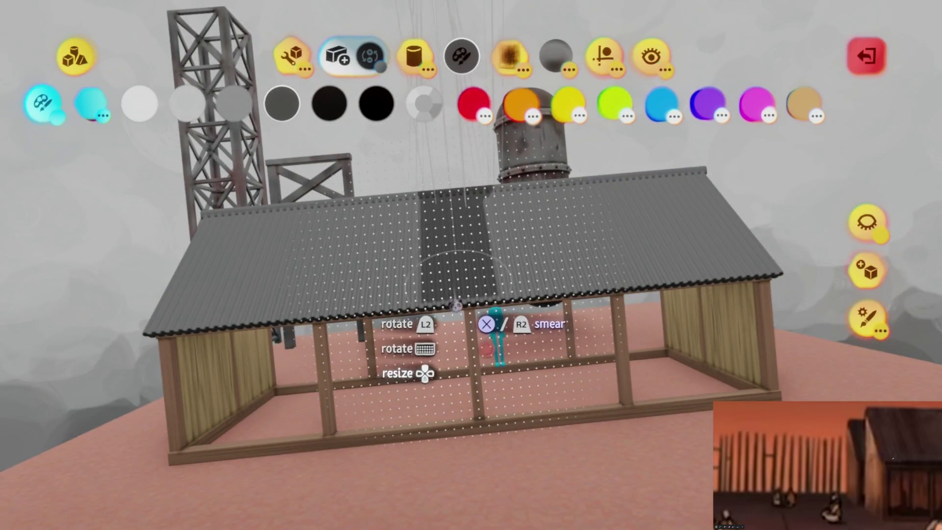
{"action": "scroll", "coordinate": [465, 327], "scroll_direction": "up", "scroll_amount": 5}
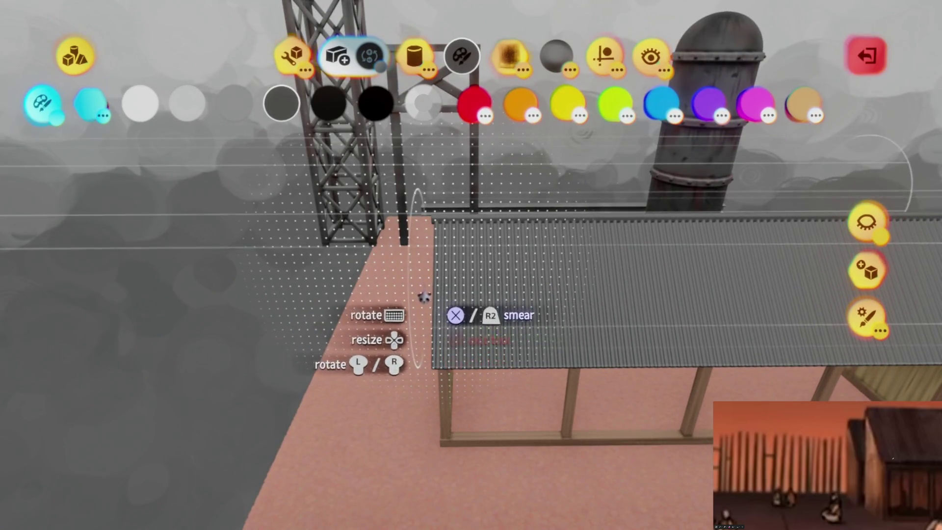
{"action": "right_click", "coordinate": [481, 292]}
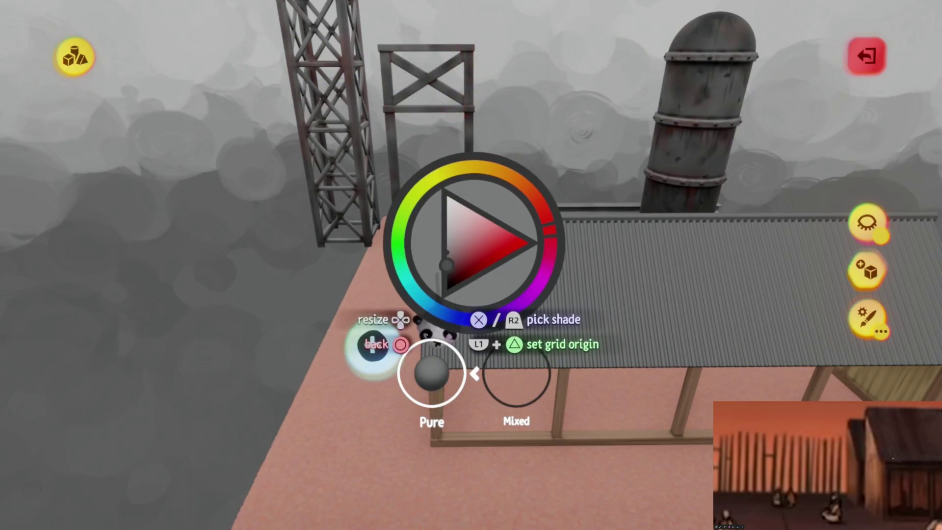
{"action": "mouse_move", "coordinate": [432, 311]}
{"action": "left_mouse_down"}
{"action": "mouse_move", "coordinate": [378, 330]}
{"action": "mouse_move", "coordinate": [389, 352]}
{"action": "left_mouse_up"}
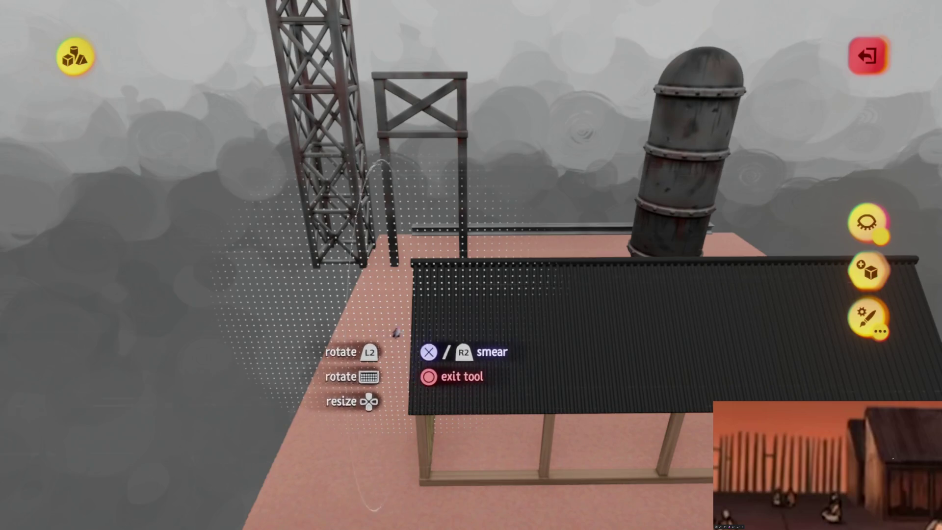
{"action": "key", "text": "Escape"}
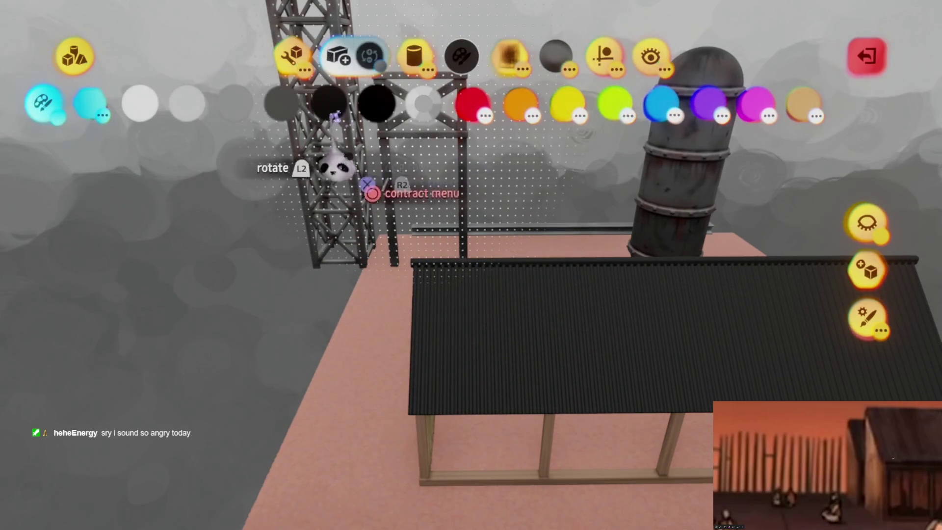
{"action": "left_click", "coordinate": [239, 103]}
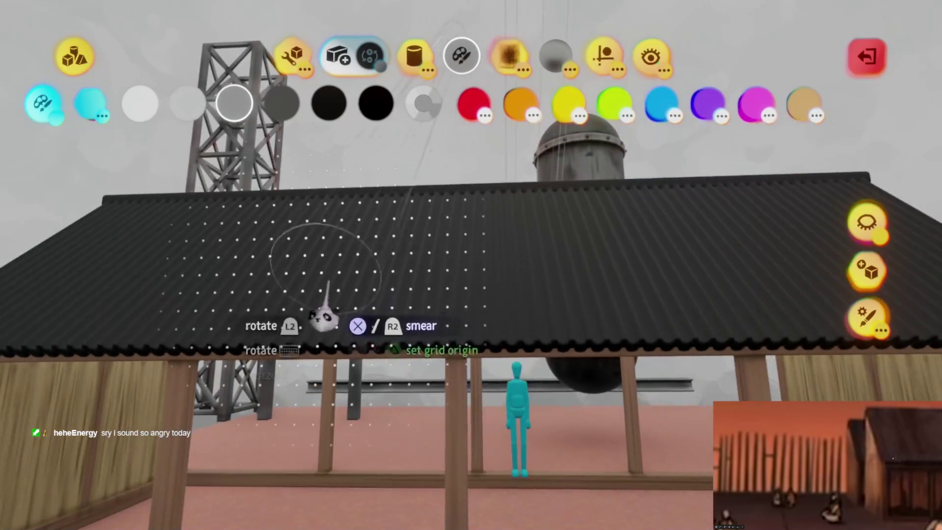
{"action": "left_click_drag", "start_coordinate": [452, 316], "coordinate": [461, 353]}
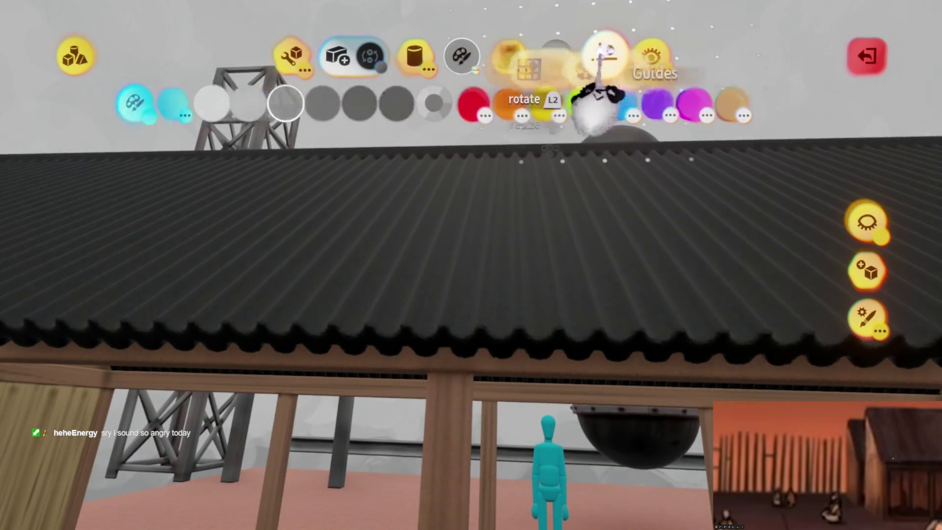
- Add a cylinder guide on the roof and adjust the Soft Blend spraypaint settings
{"action": "left_click", "coordinate": [604, 58]}
{"action": "left_click", "coordinate": [489, 102]}
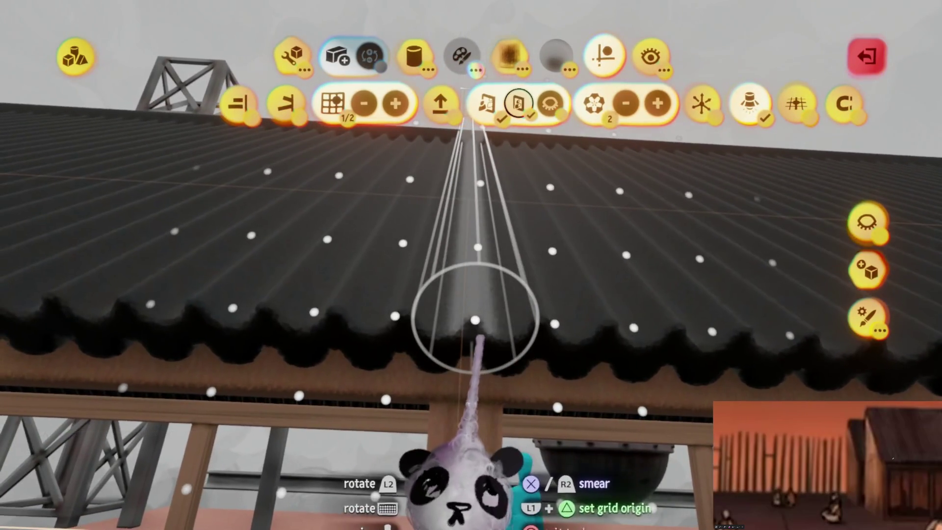
{"action": "key", "text": "Escape"}
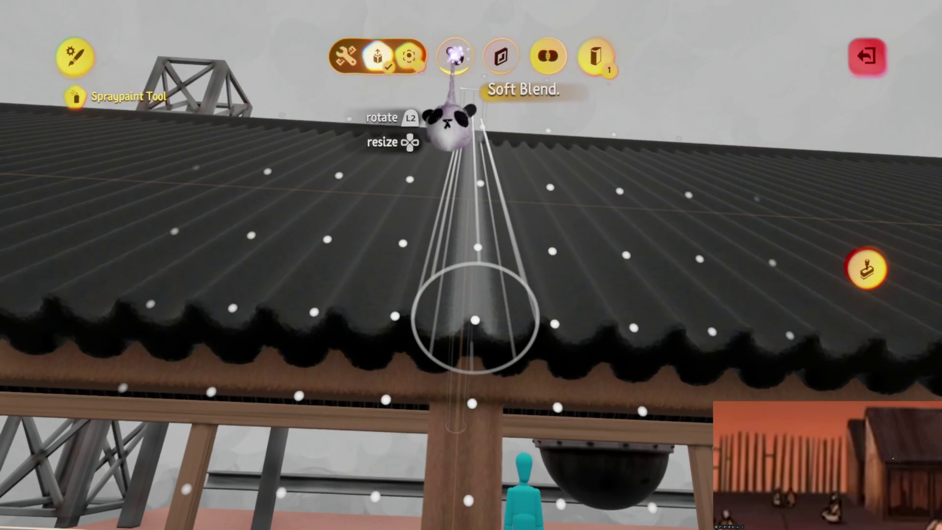
{"action": "key", "text": "Escape"}
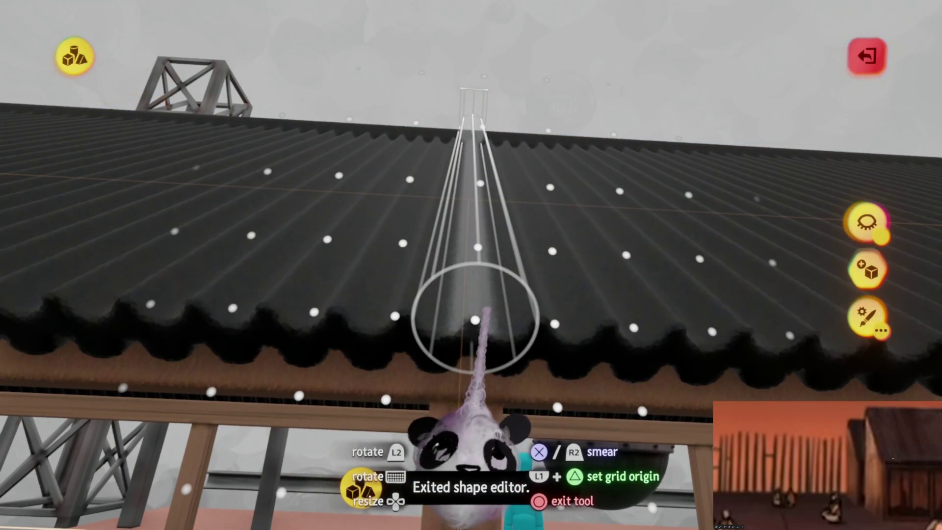
{"action": "left_click", "coordinate": [480, 305]}
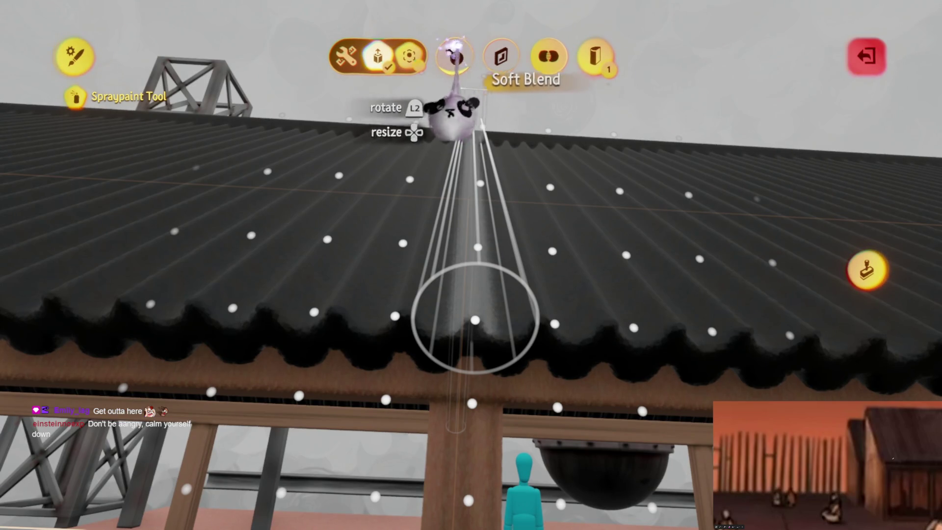
{"action": "key", "text": "Escape"}
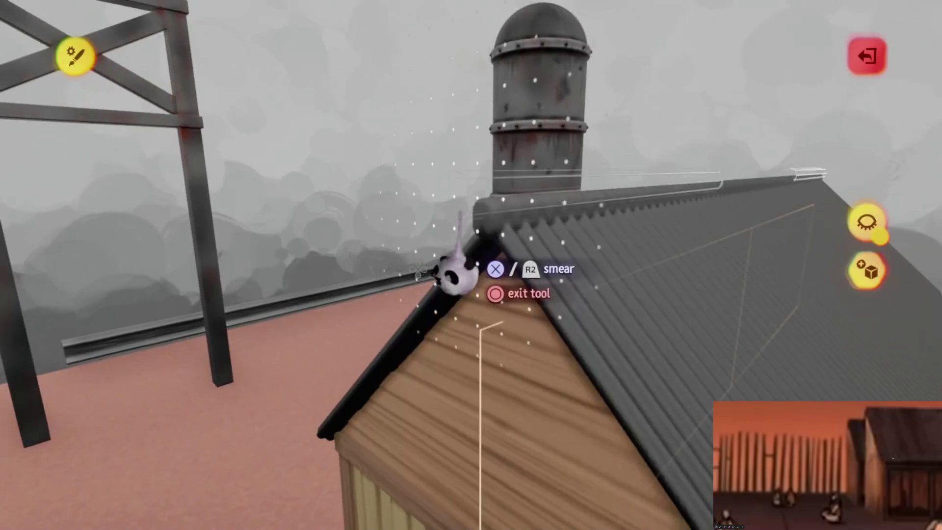
- Stop smearing, bring the whole charcoal roof into view, and open the grid and guide options
{"action": "key", "text": "Escape"}
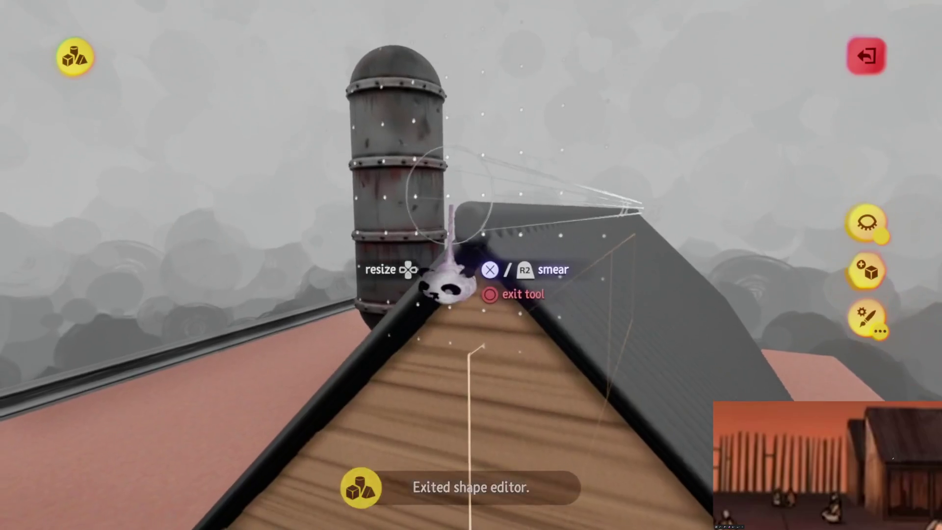
{"action": "key", "text": "Escape"}
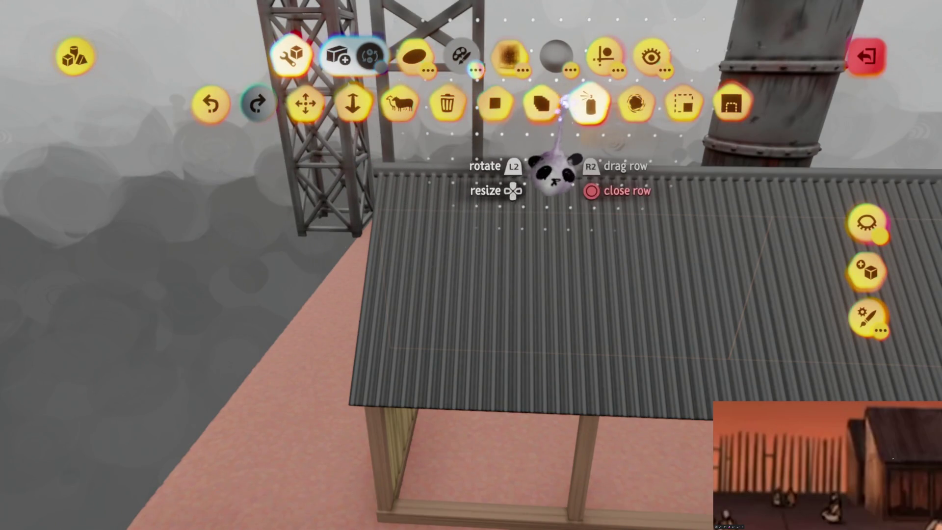
{"action": "left_click", "coordinate": [602, 53]}
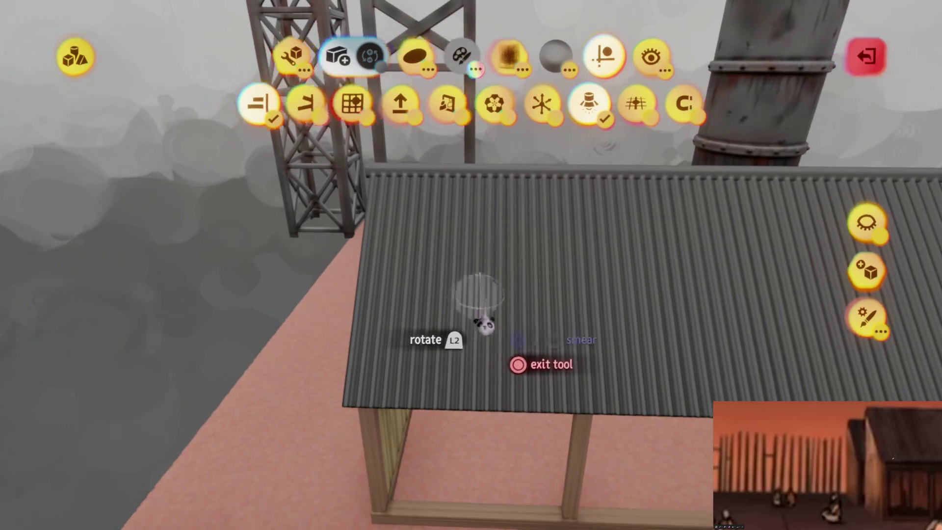
- Pick a dark shade on the colour wheel and spray brownish weathering blotches over the roof
{"action": "key", "text": "c"}
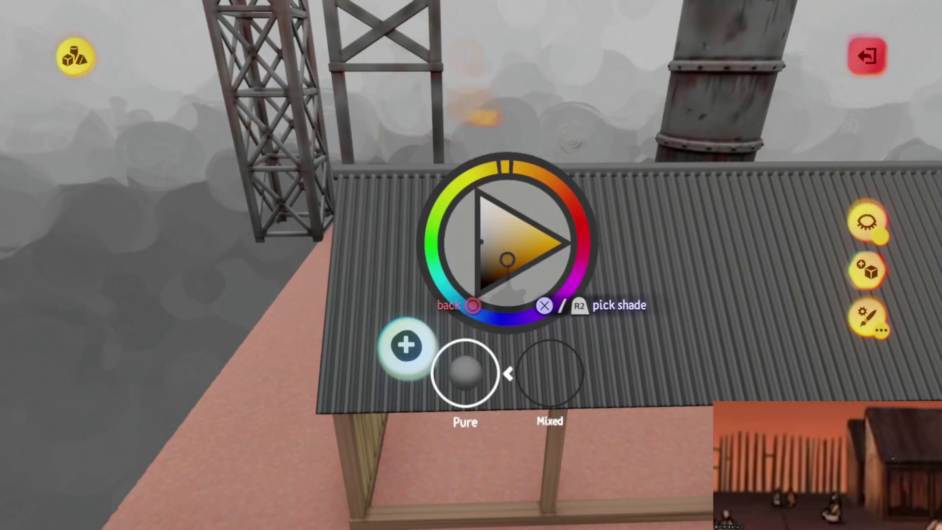
{"action": "key", "text": "Escape"}
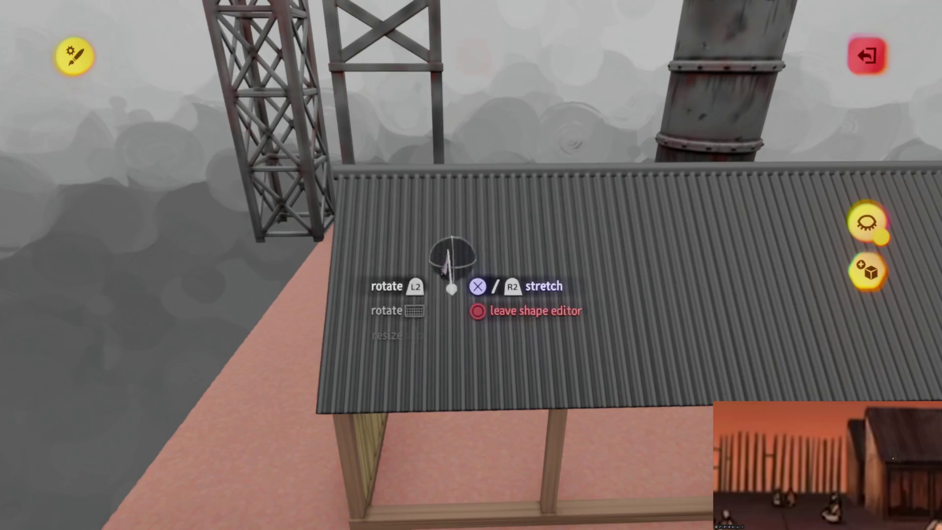
{"action": "key", "text": "Escape"}
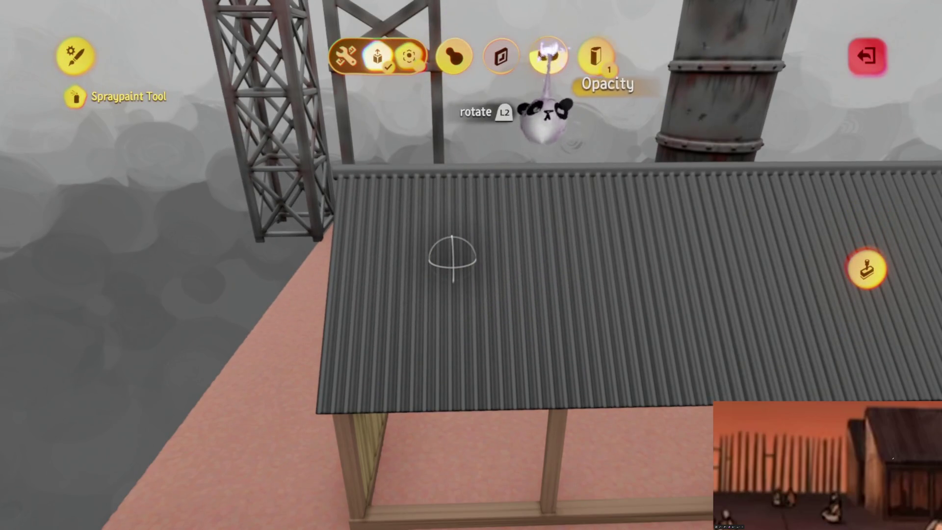
{"action": "key", "text": "Escape"}
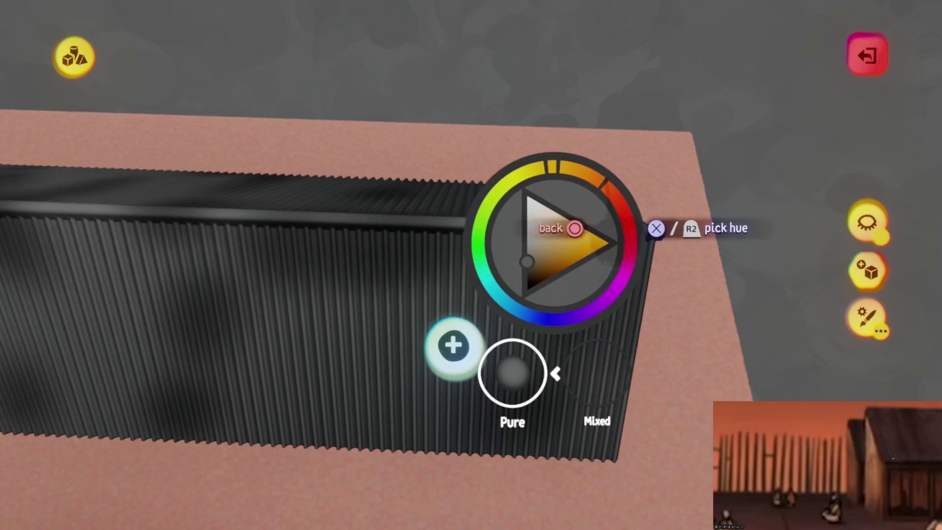
{"action": "left_click", "coordinate": [555, 343]}
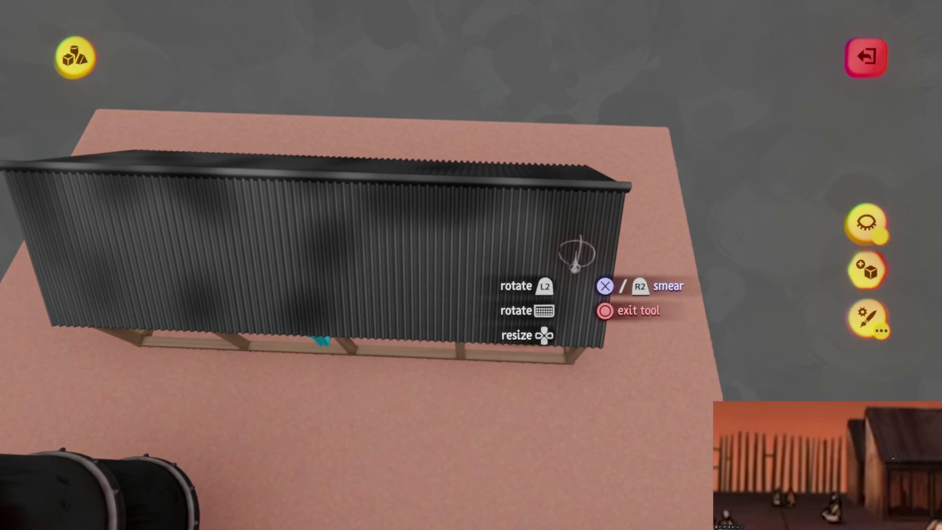
{"action": "key", "text": "Tab"}
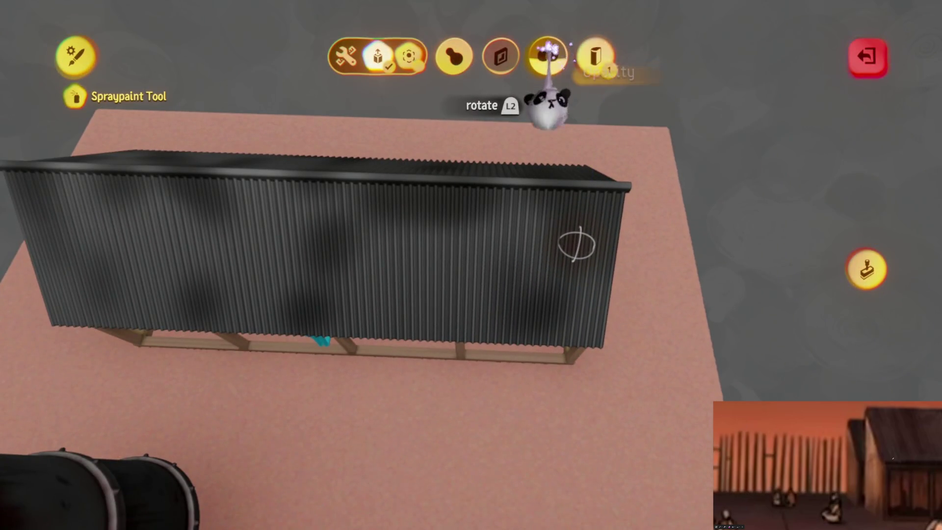
{"action": "key", "text": "Escape"}
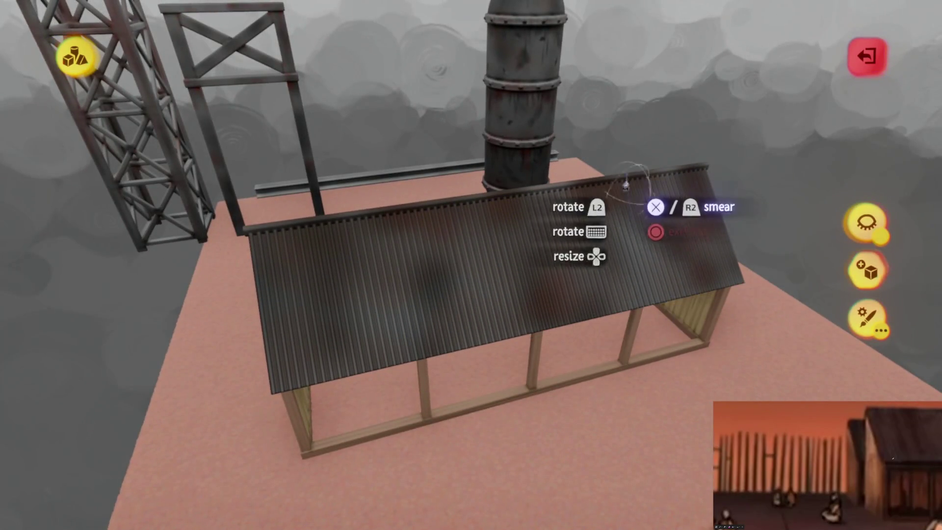
{"action": "key", "text": "Escape"}
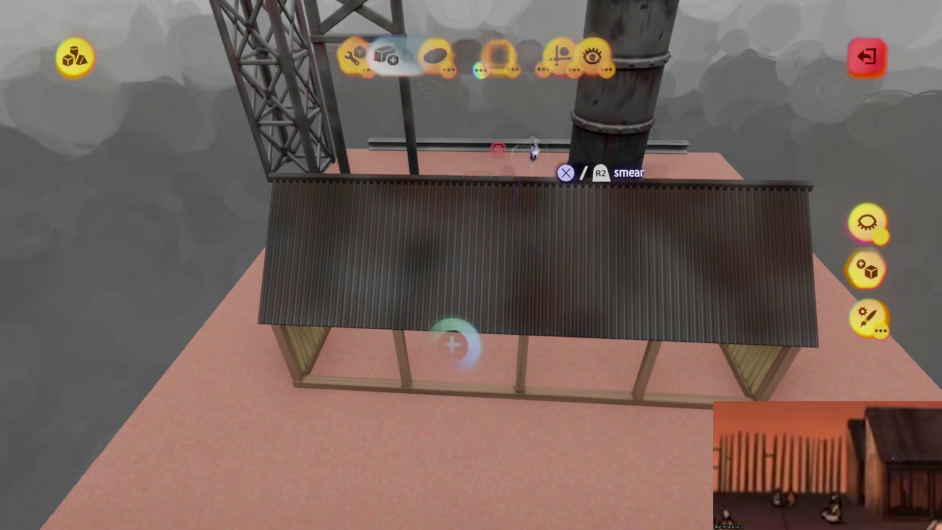
- Switch to grey paint and sweep dark smudges across the roof toward its lower right
{"action": "left_click", "coordinate": [277, 105]}
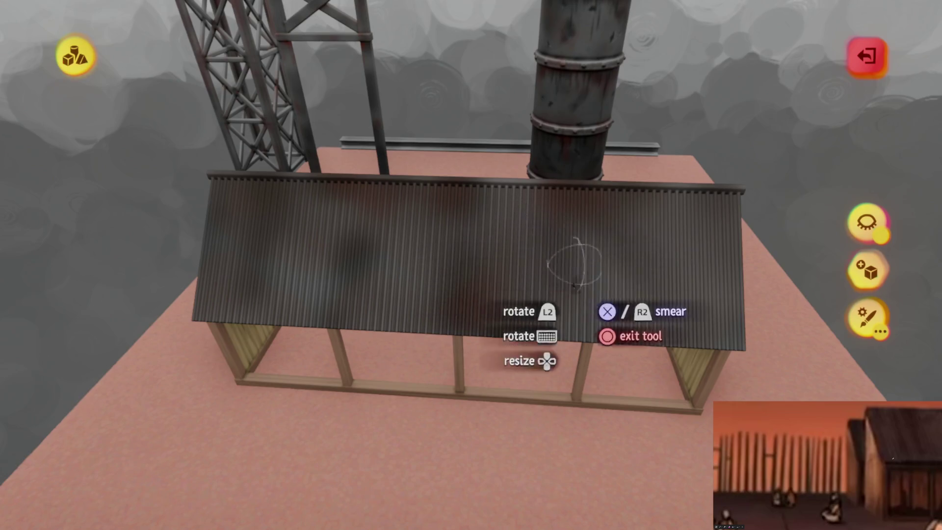
{"action": "mouse_move", "coordinate": [343, 253]}
{"action": "left_mouse_down"}
{"action": "mouse_move", "coordinate": [531, 372]}
{"action": "mouse_move", "coordinate": [638, 319]}
{"action": "left_mouse_up"}
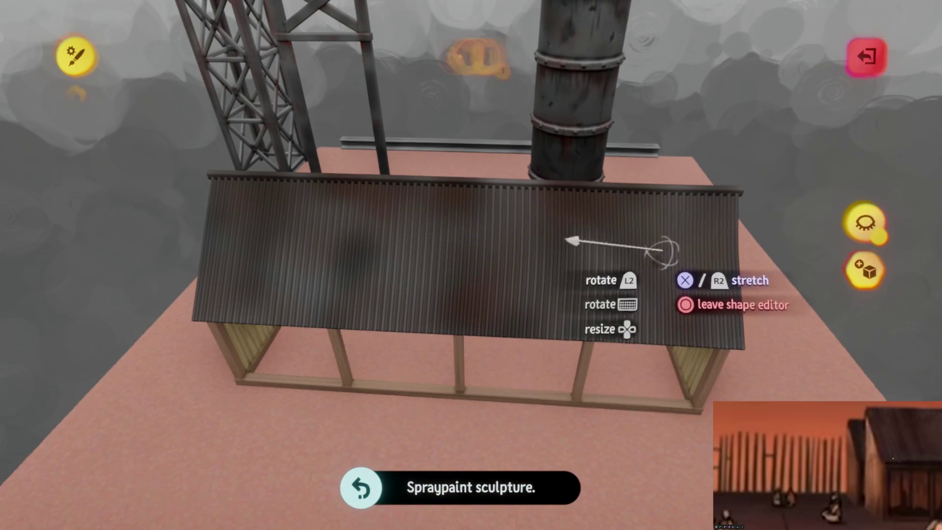
{"action": "key", "text": "Escape"}
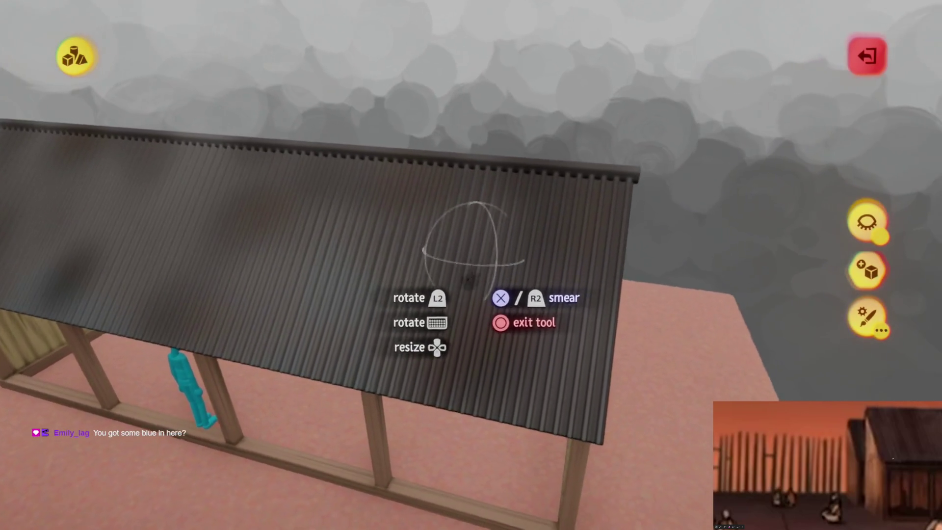
{"action": "key", "text": "c"}
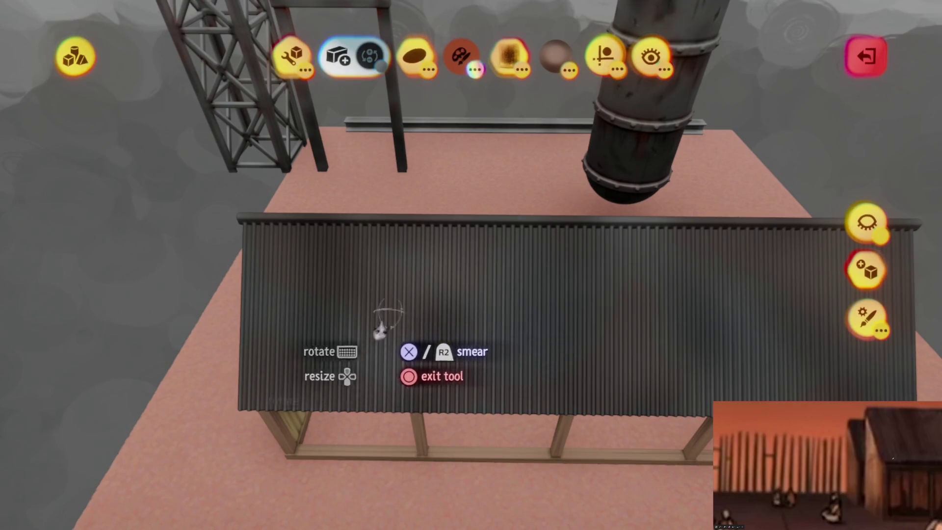
{"action": "key", "text": "Escape"}
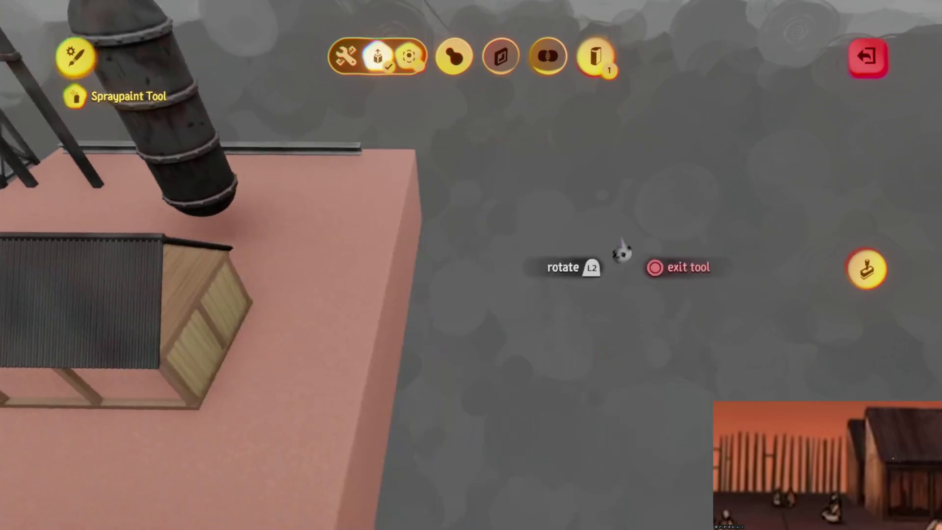
{"action": "key", "text": "Escape"}
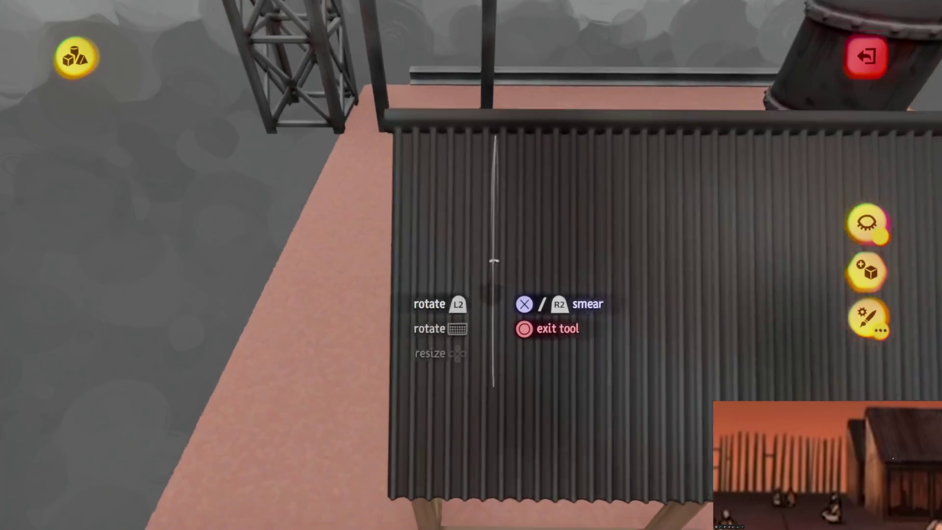
- Pick a dark red Custom swatch and spraypaint thin vertical rust streaks down the corrugated roof
{"action": "key", "text": "c"}
{"action": "key", "text": "Escape"}
{"action": "left_click", "coordinate": [461, 56]}
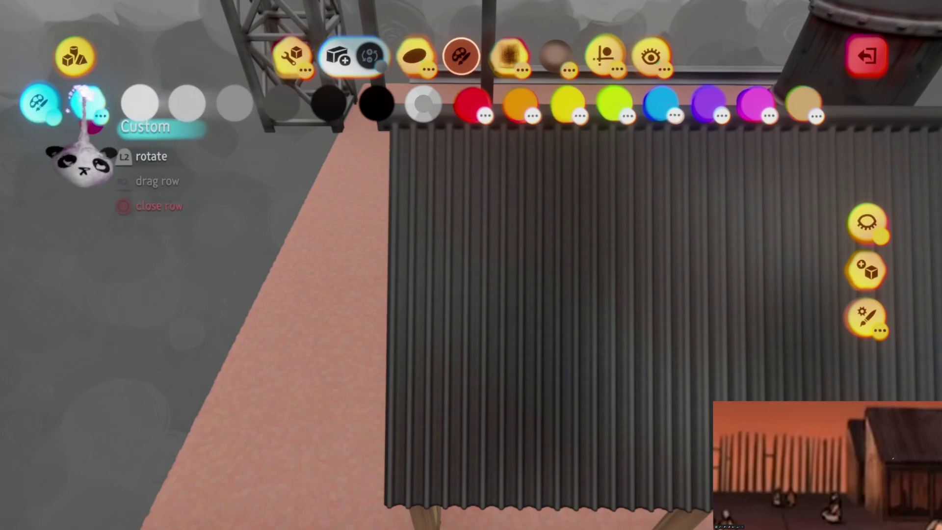
{"action": "left_click", "coordinate": [88, 103]}
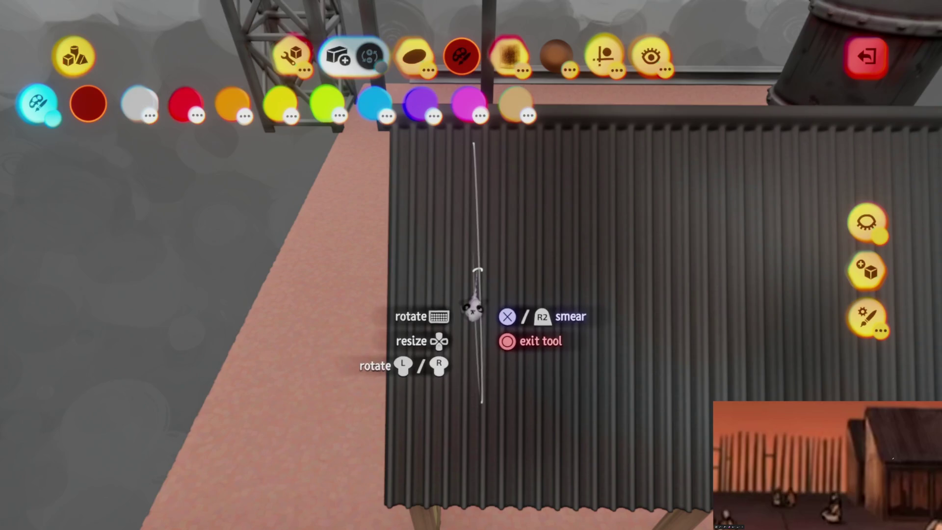
{"action": "key", "text": "Escape"}
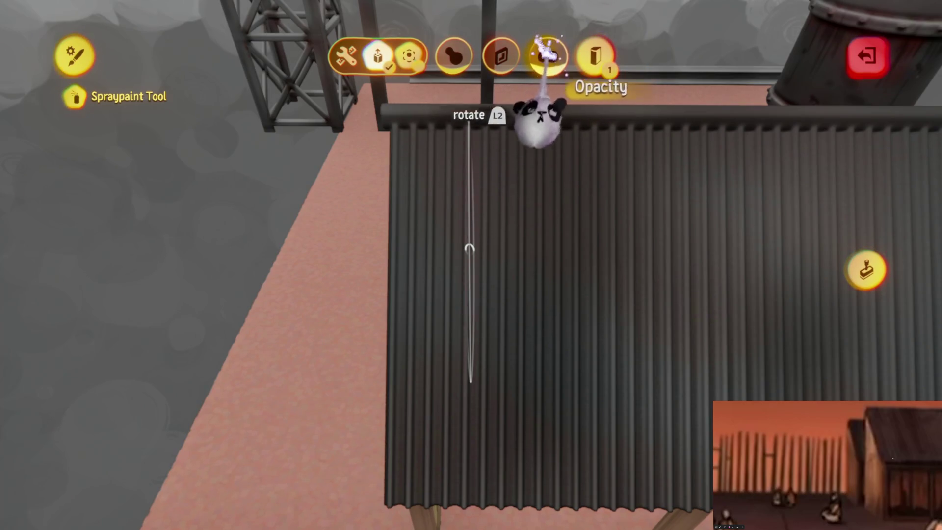
{"action": "key", "text": "Escape"}
{"action": "key", "text": "Escape"}
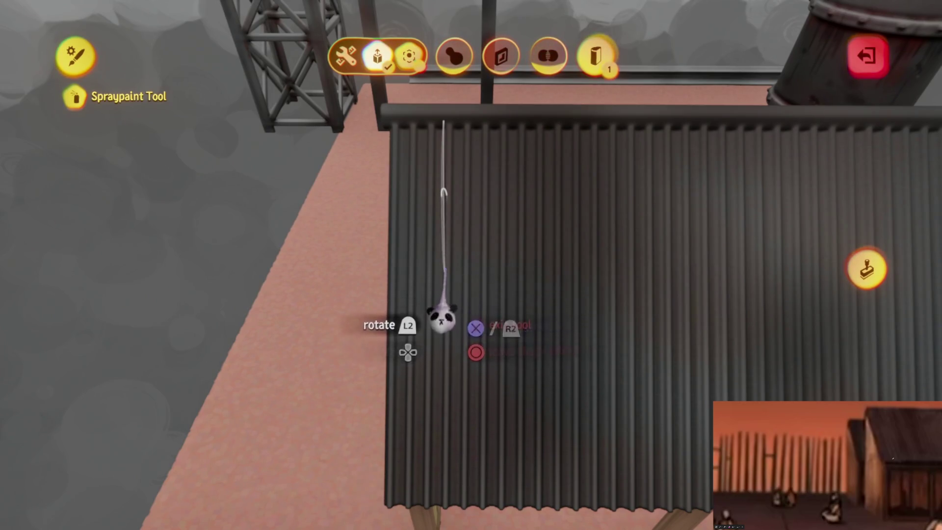
{"action": "key", "text": "Escape"}
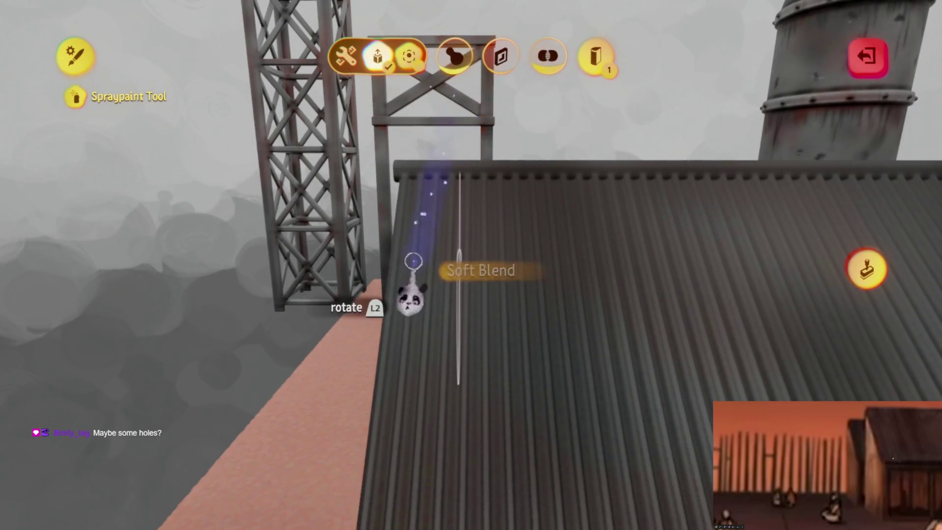
{"action": "key", "text": "Escape"}
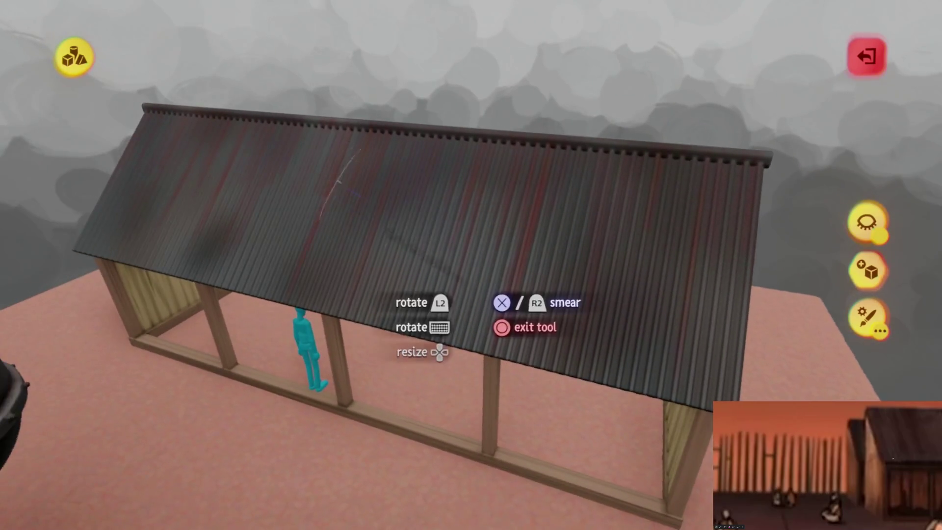
{"action": "key", "text": "Escape"}
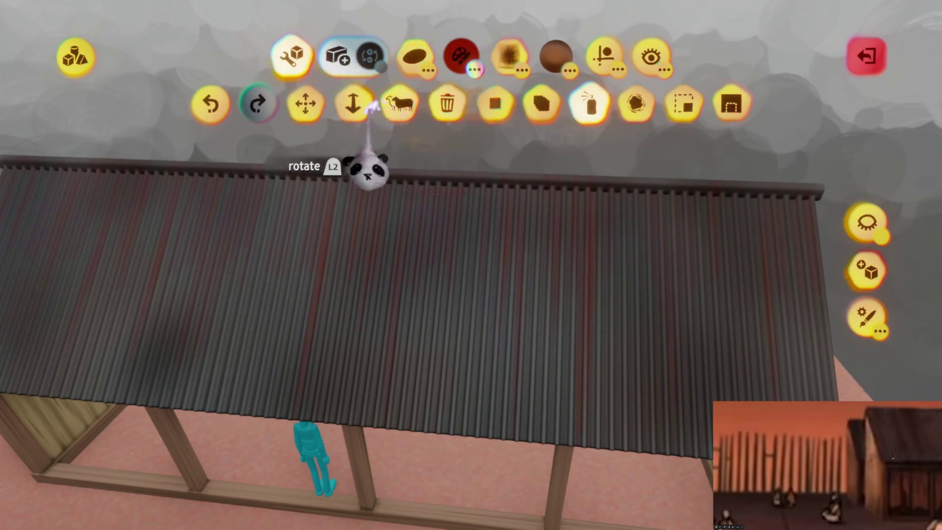
- Smear the roof colours, then leave the shape editor and sculpt mode back to Create mode
{"action": "left_click", "coordinate": [415, 58]}
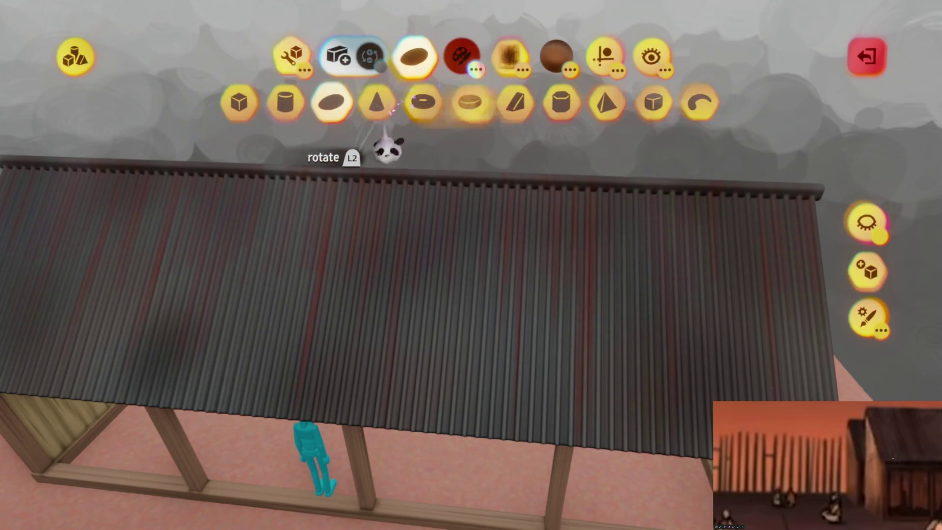
{"action": "left_click", "coordinate": [461, 55]}
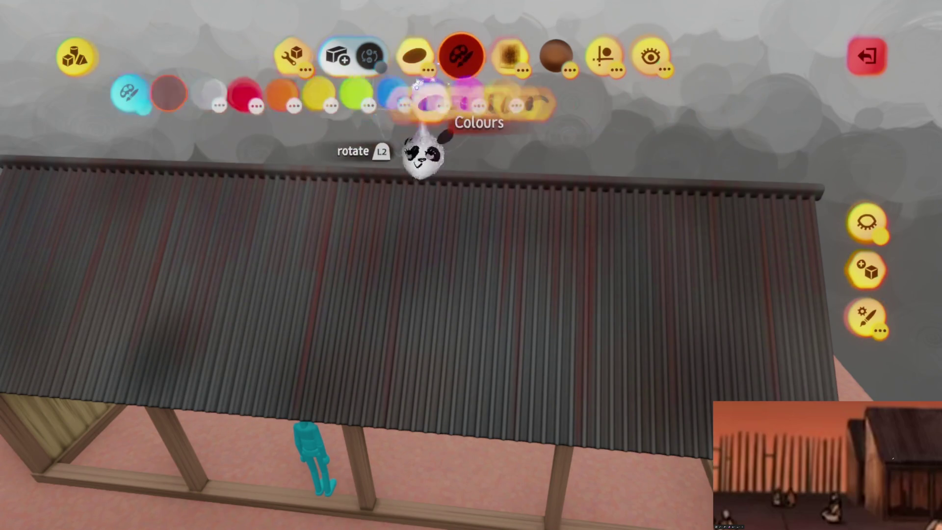
{"action": "left_click_drag", "start_coordinate": [147, 100], "coordinate": [439, 96]}
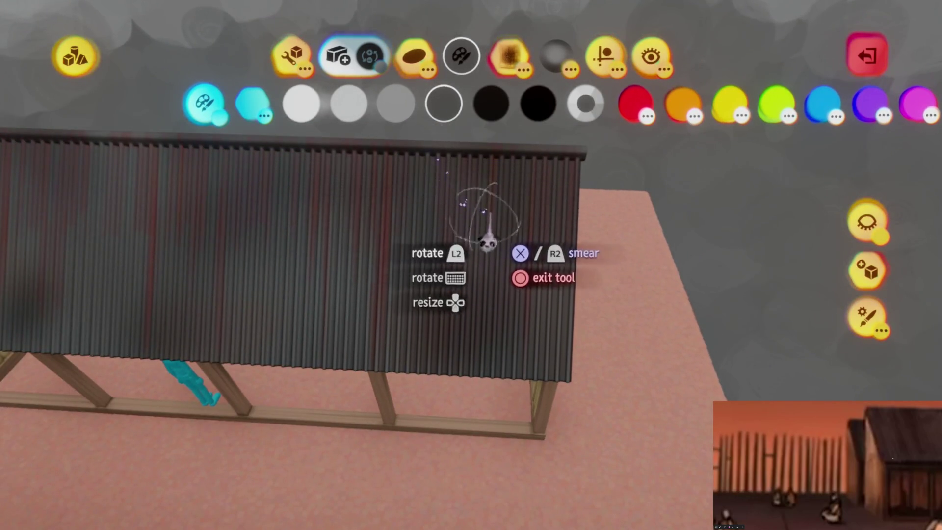
{"action": "key", "text": "Escape"}
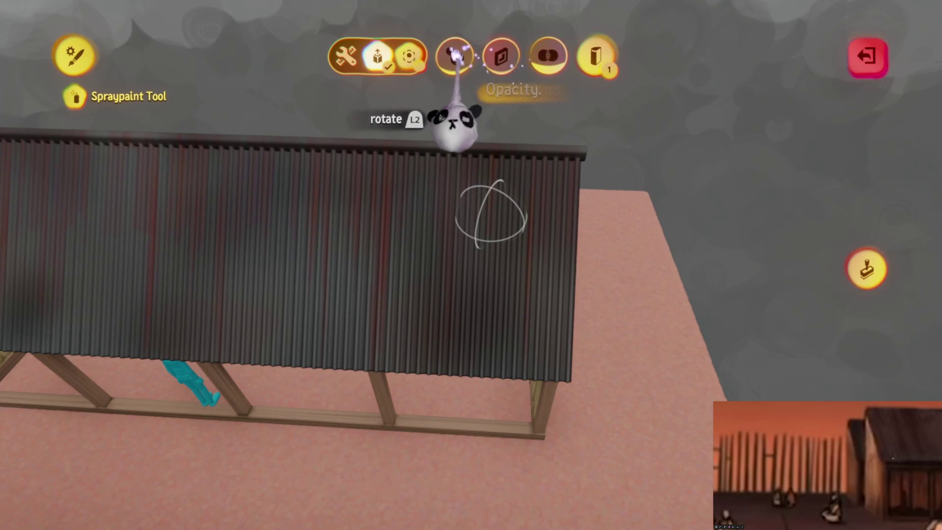
{"action": "key", "text": "Escape"}
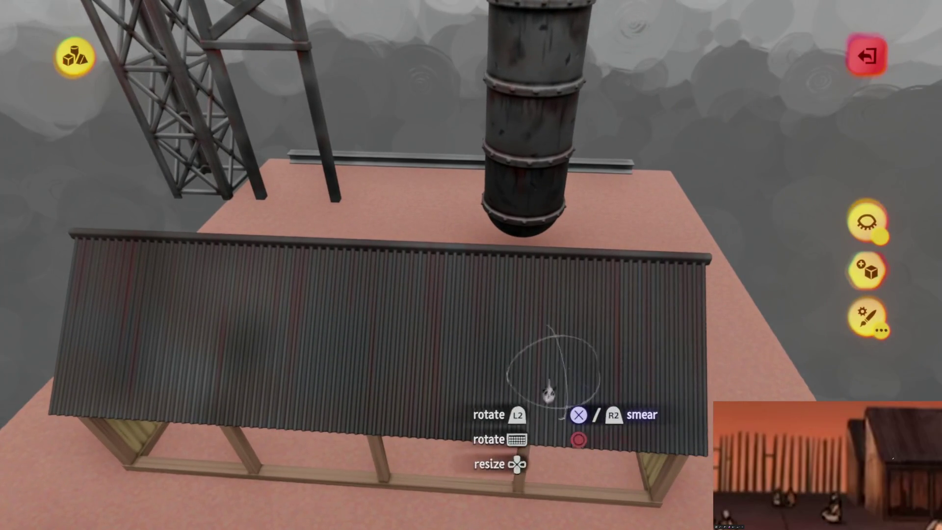
{"action": "key", "text": "Escape"}
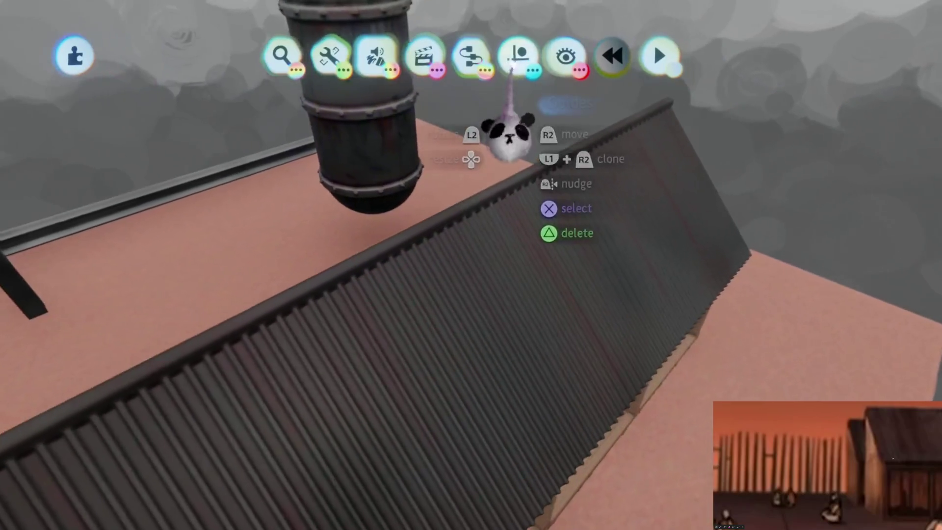
- Turn on grid snapping and stamp a Number Displayer gadget onto the shed roof
{"action": "mouse_move", "coordinate": [512, 63]}
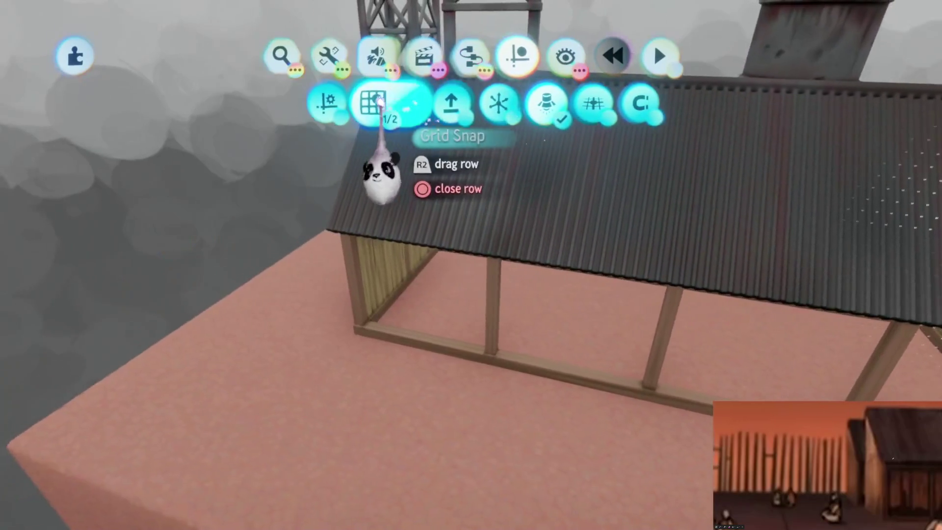
{"action": "left_click_drag", "start_coordinate": [373, 103], "coordinate": [507, 180]}
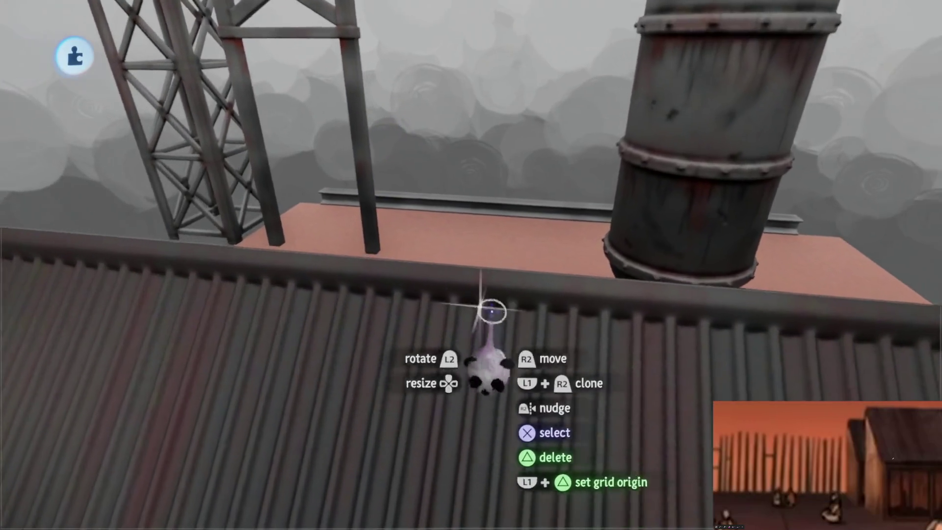
{"action": "key", "text": "Escape"}
{"action": "key", "text": "Escape"}
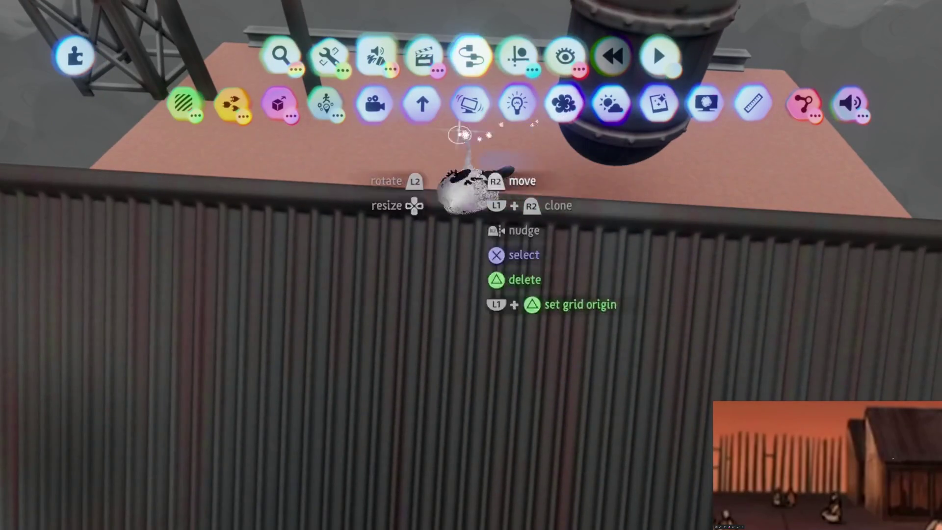
{"action": "left_click", "coordinate": [278, 103]}
{"action": "scroll", "coordinate": [518, 103], "scroll_direction": "right", "scroll_amount": 5}
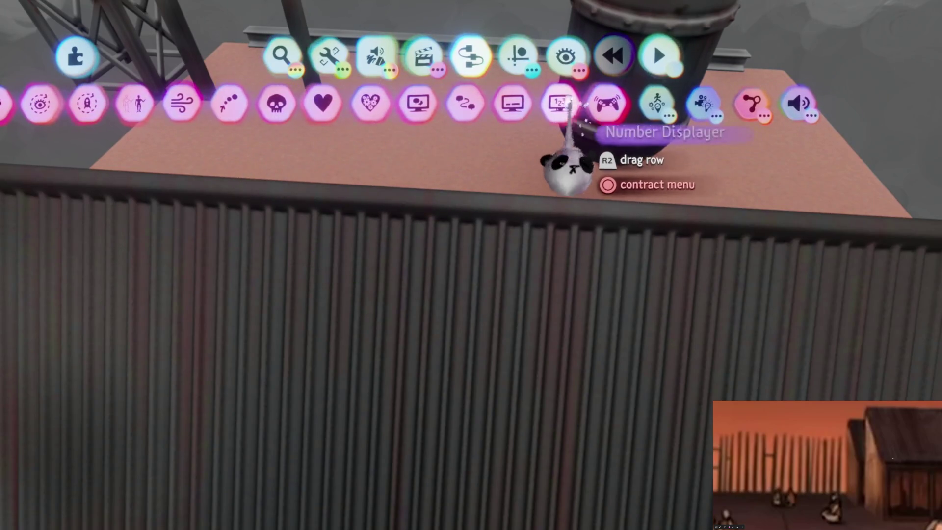
{"action": "left_click", "coordinate": [565, 101]}
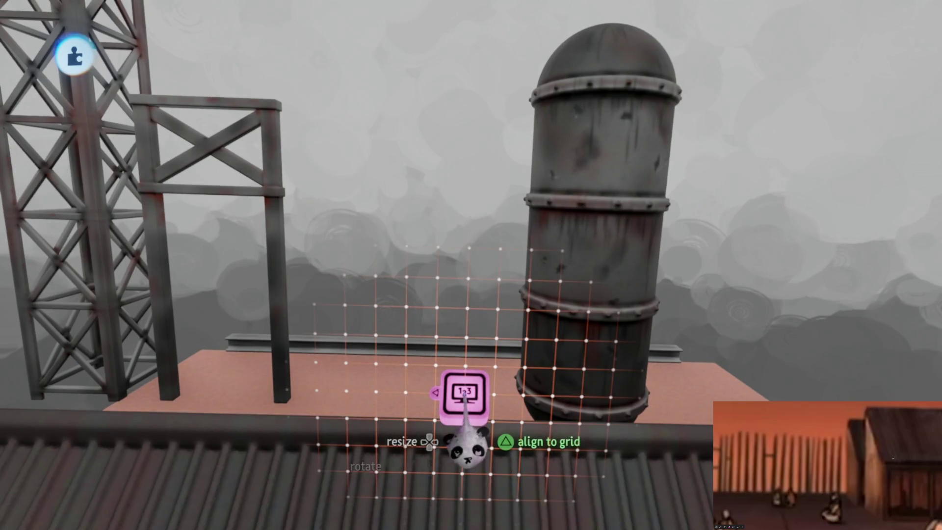
{"action": "left_click", "coordinate": [464, 445]}
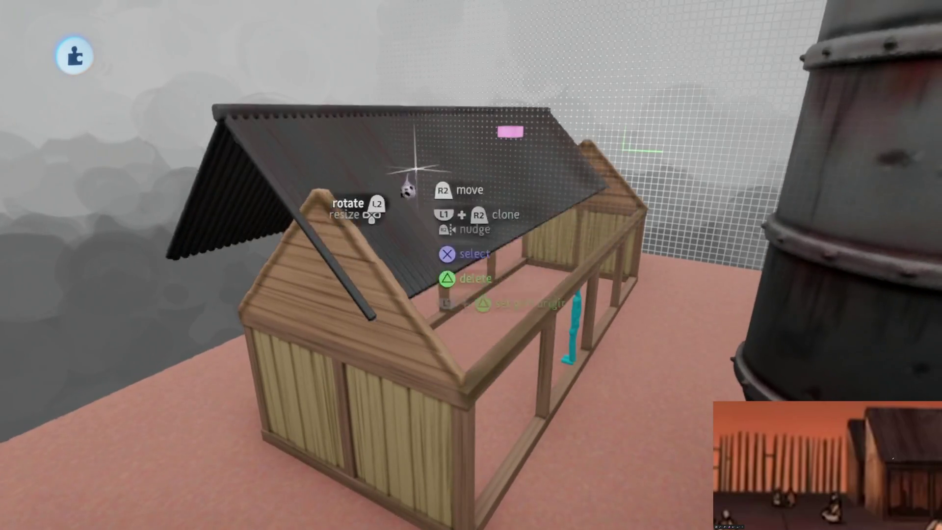
- Set the displayer's Text Opacity to 0%, move it onto the ridge, and widen it to 13.3 m
{"action": "mouse_move", "coordinate": [414, 157]}
{"action": "left_mouse_down"}
{"action": "mouse_move", "coordinate": [505, 274]}
{"action": "mouse_move", "coordinate": [488, 336]}
{"action": "left_mouse_up"}
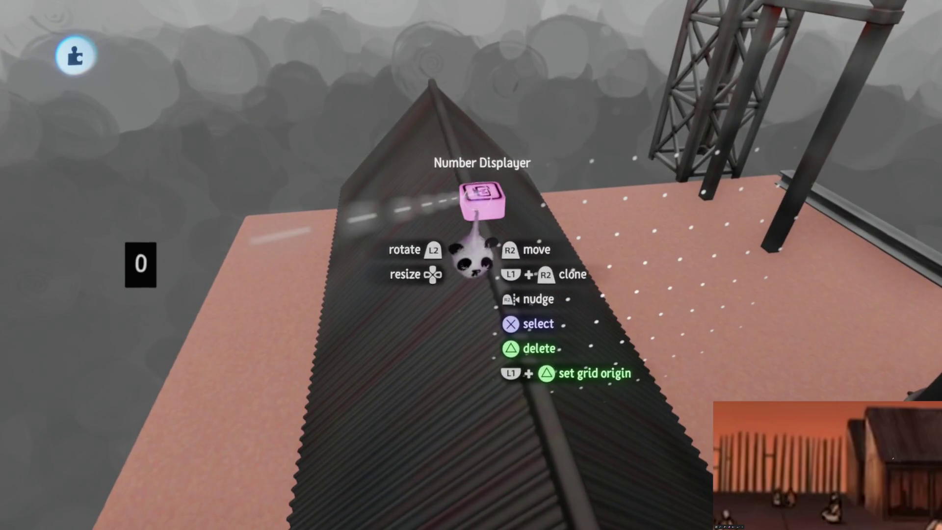
{"action": "left_click", "coordinate": [475, 261]}
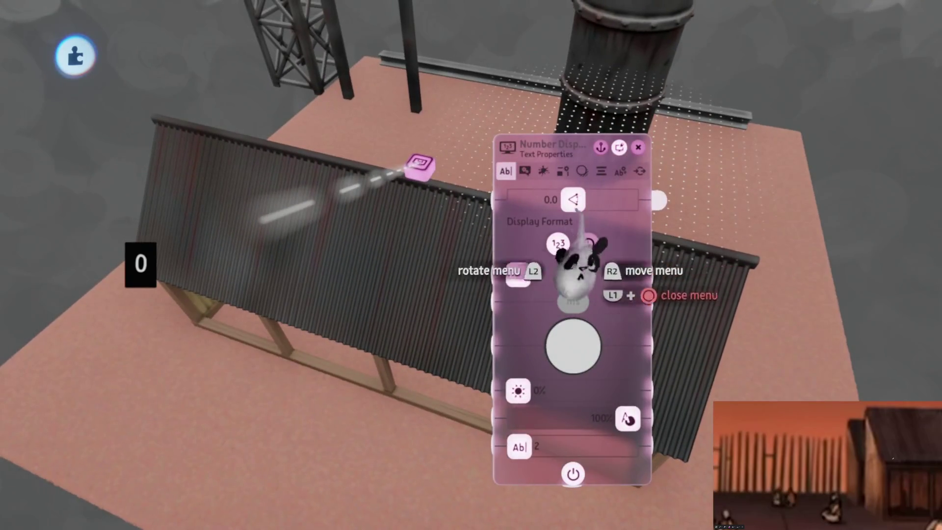
{"action": "left_click_drag", "start_coordinate": [628, 418], "coordinate": [519, 420]}
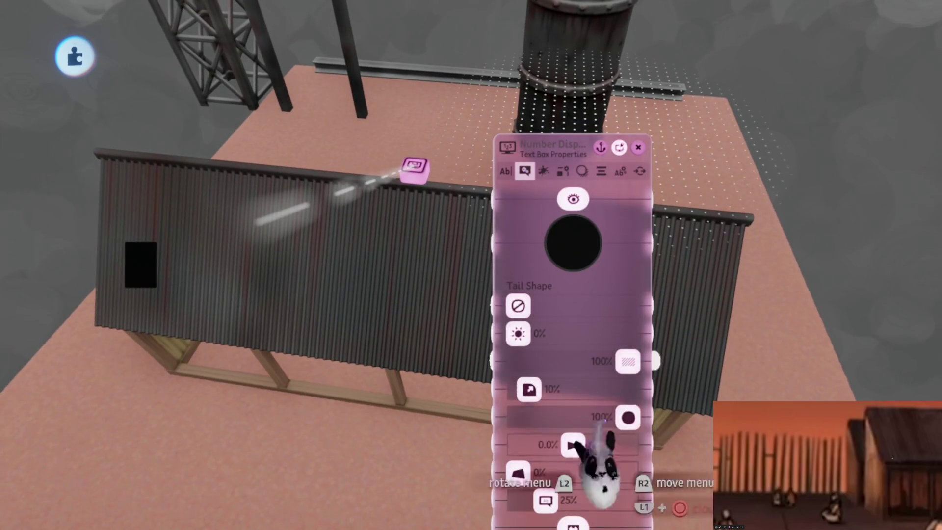
{"action": "left_click_drag", "start_coordinate": [601, 405], "coordinate": [578, 354]}
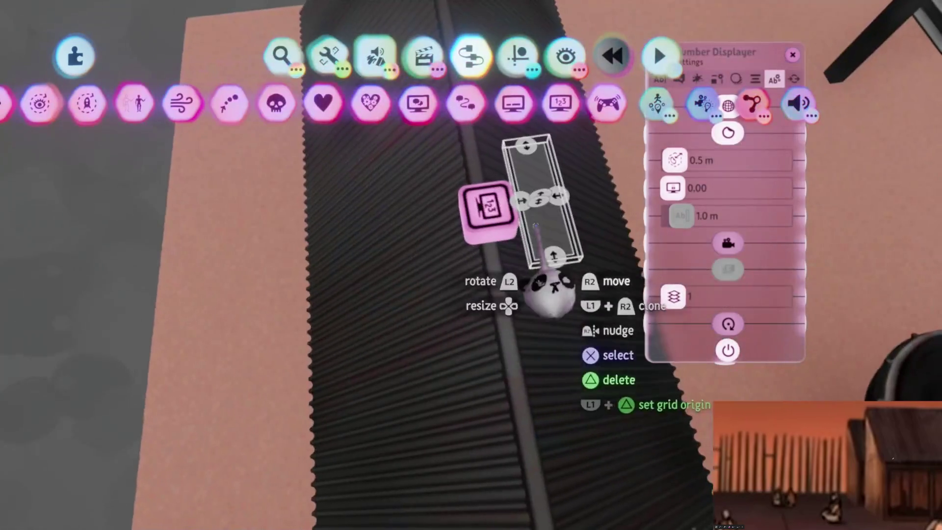
{"action": "left_click_drag", "start_coordinate": [549, 289], "coordinate": [452, 283]}
{"action": "mouse_move", "coordinate": [496, 321]}
{"action": "left_mouse_down"}
{"action": "mouse_move", "coordinate": [557, 336]}
{"action": "mouse_move", "coordinate": [537, 347]}
{"action": "mouse_move", "coordinate": [432, 337]}
{"action": "left_mouse_up"}
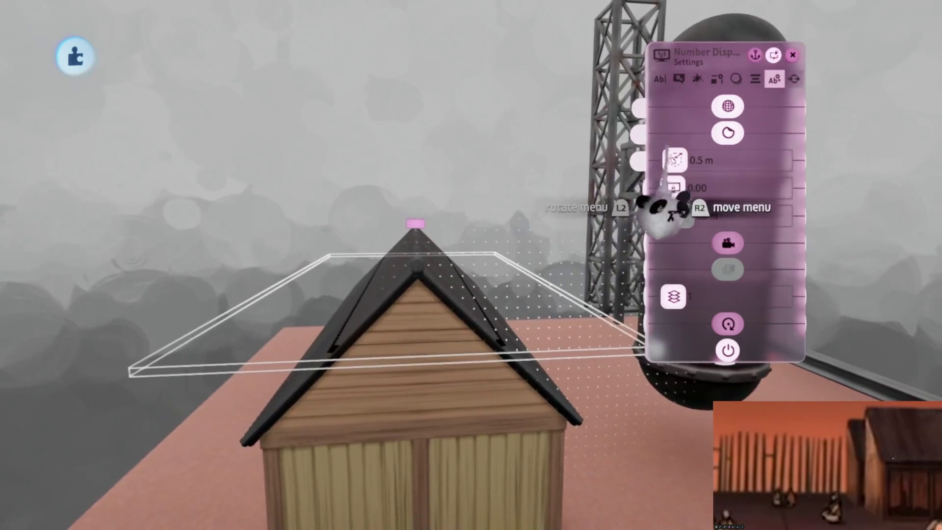
{"action": "mouse_move", "coordinate": [651, 210]}
{"action": "left_mouse_down"}
{"action": "mouse_move", "coordinate": [736, 231]}
{"action": "mouse_move", "coordinate": [726, 231]}
{"action": "left_mouse_up"}
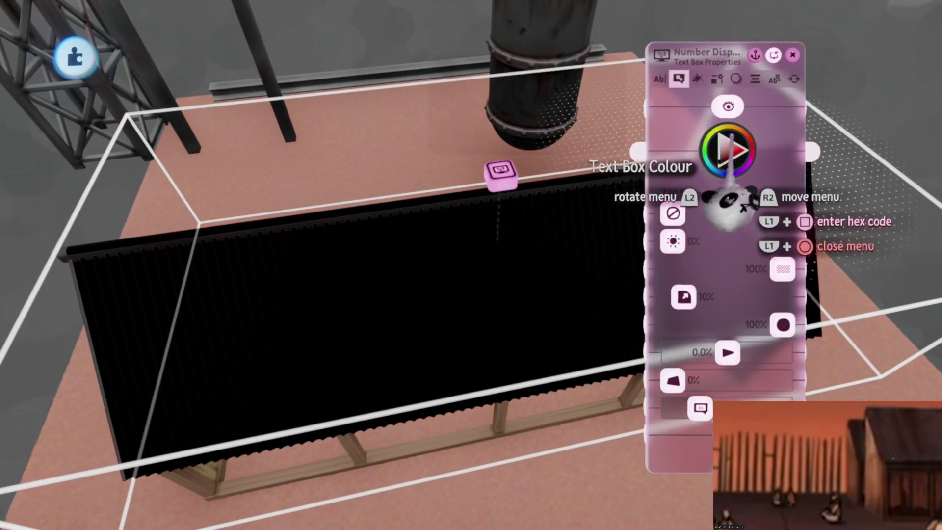
- Colour the text box red and give it a Painterly texture at 100% strength, setting 8
{"action": "left_click", "coordinate": [729, 149]}
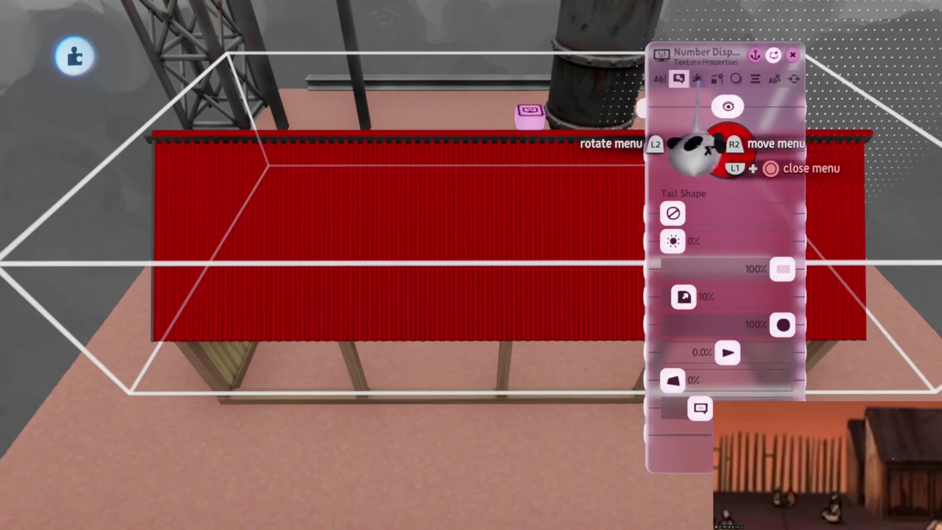
{"action": "left_click", "coordinate": [704, 78]}
{"action": "left_click", "coordinate": [728, 123]}
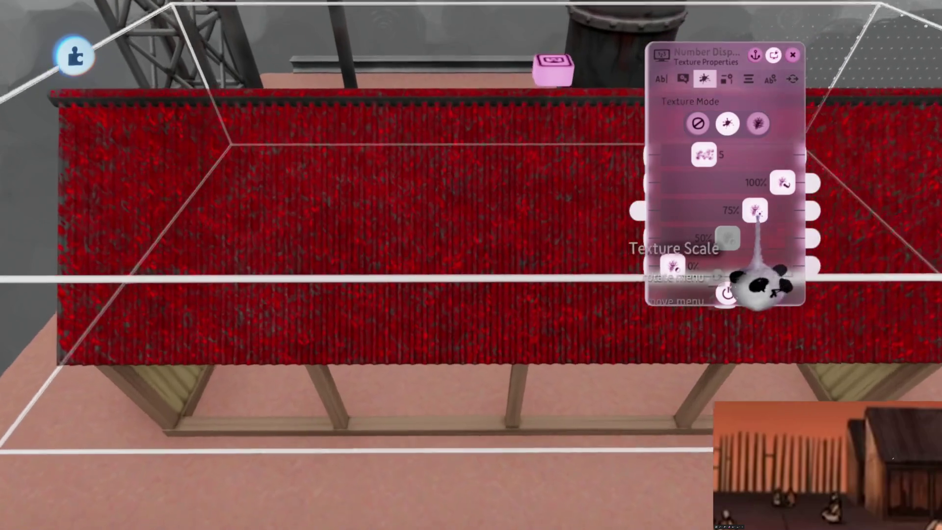
{"action": "left_click_drag", "start_coordinate": [755, 210], "coordinate": [783, 211]}
{"action": "left_click_drag", "start_coordinate": [705, 154], "coordinate": [726, 155]}
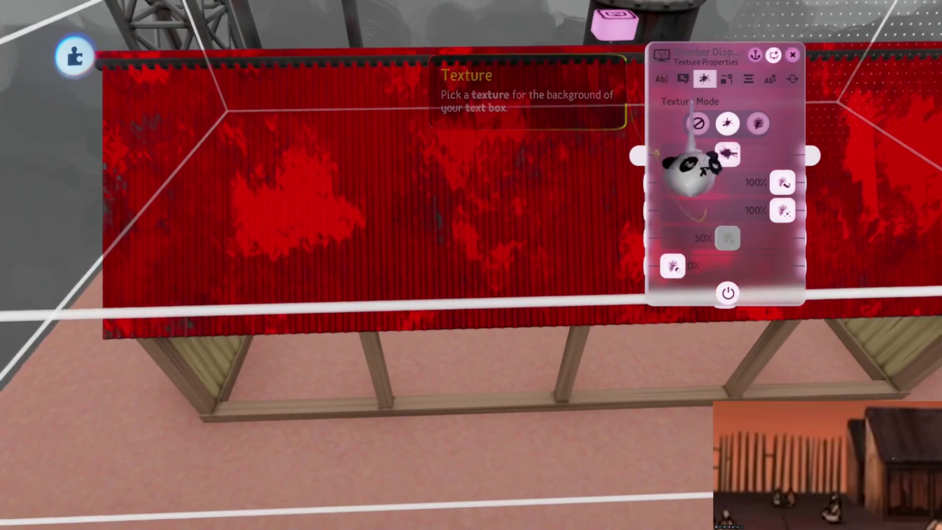
- Change the box colour to brown with about 57% opacity and close the settings
{"action": "key", "text": "Left"}
{"action": "left_click", "coordinate": [728, 150]}
{"action": "left_click_drag", "start_coordinate": [729, 150], "coordinate": [691, 179]}
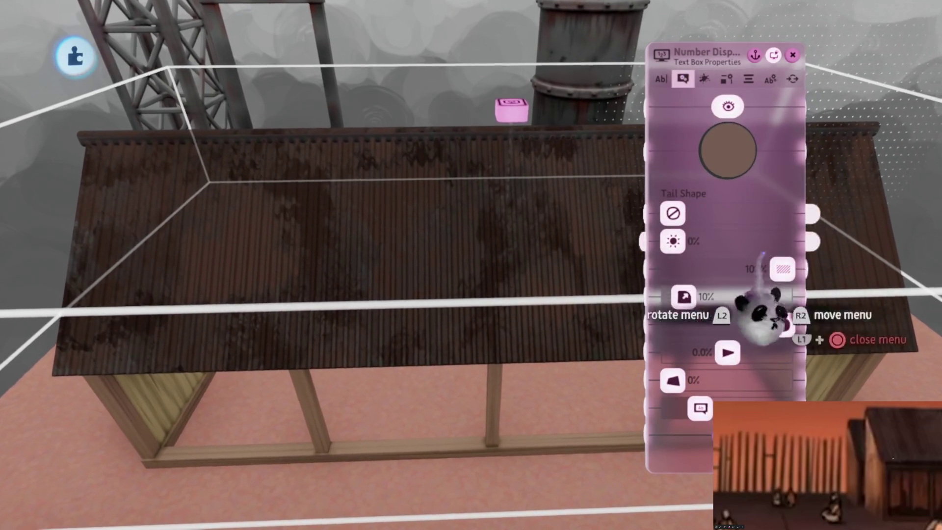
{"action": "left_click_drag", "start_coordinate": [783, 269], "coordinate": [727, 269]}
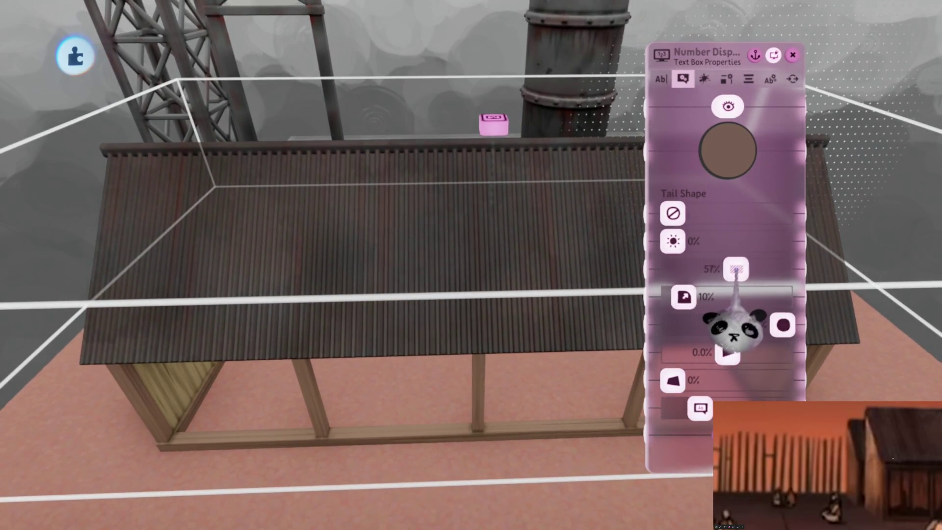
{"action": "key", "text": "Escape"}
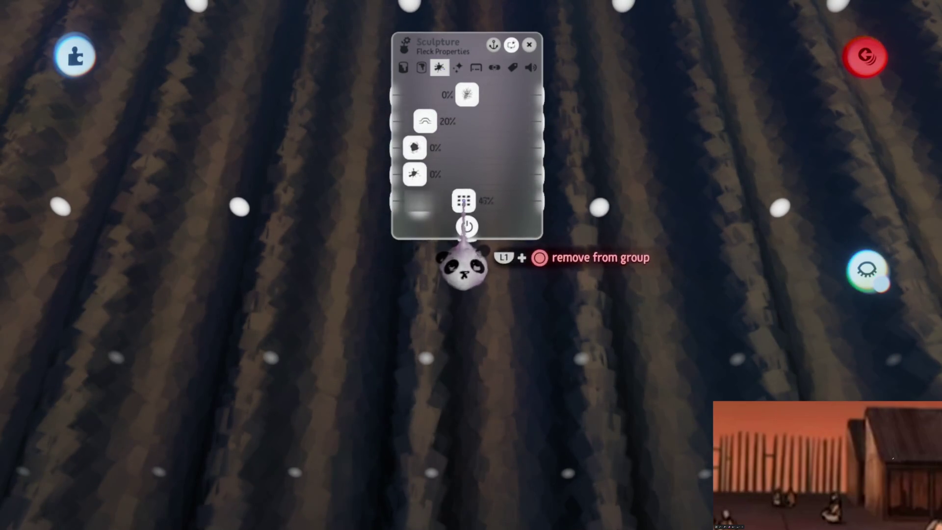
- Close the roof's fleck settings and styling mode, then exit sculpting back to the shed scene
{"action": "key", "text": "Escape"}
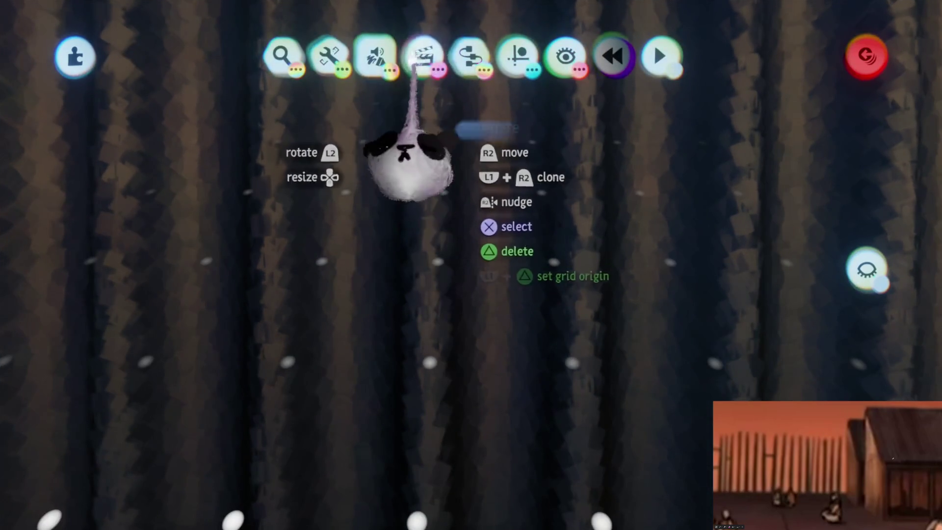
{"action": "left_click", "coordinate": [425, 104]}
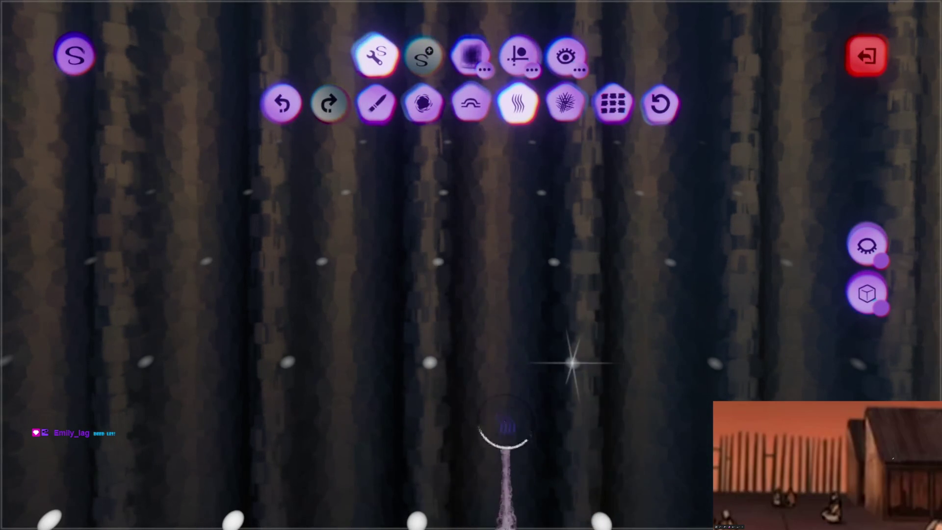
{"action": "key", "text": "Escape"}
{"action": "left_click", "coordinate": [486, 233]}
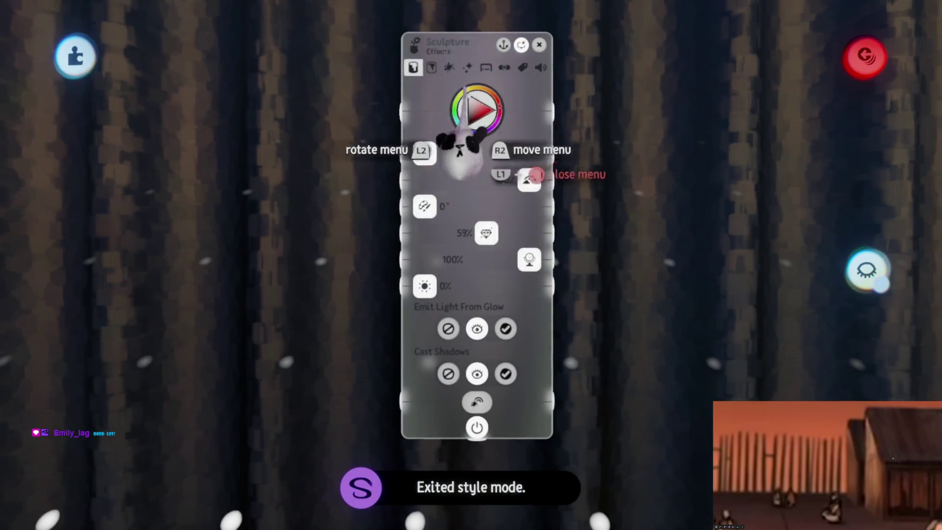
{"action": "key", "text": "Escape"}
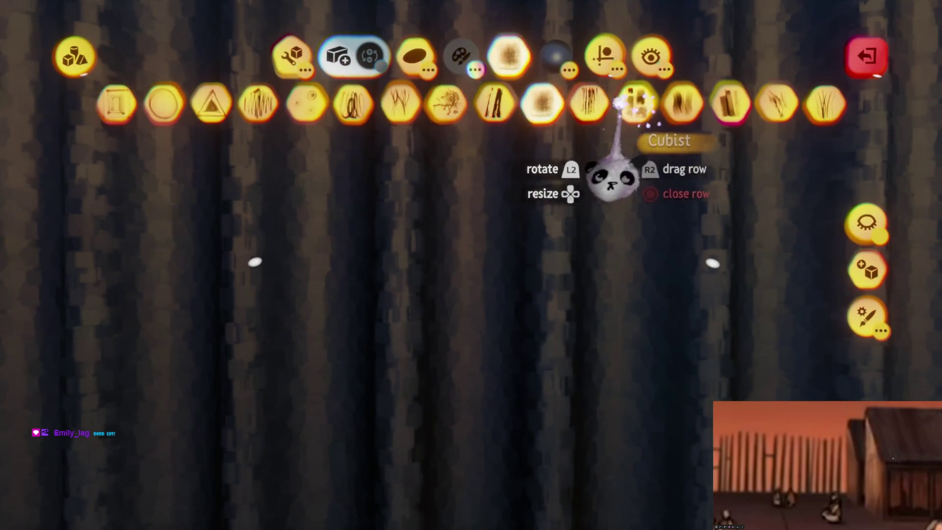
{"action": "key", "text": "Escape"}
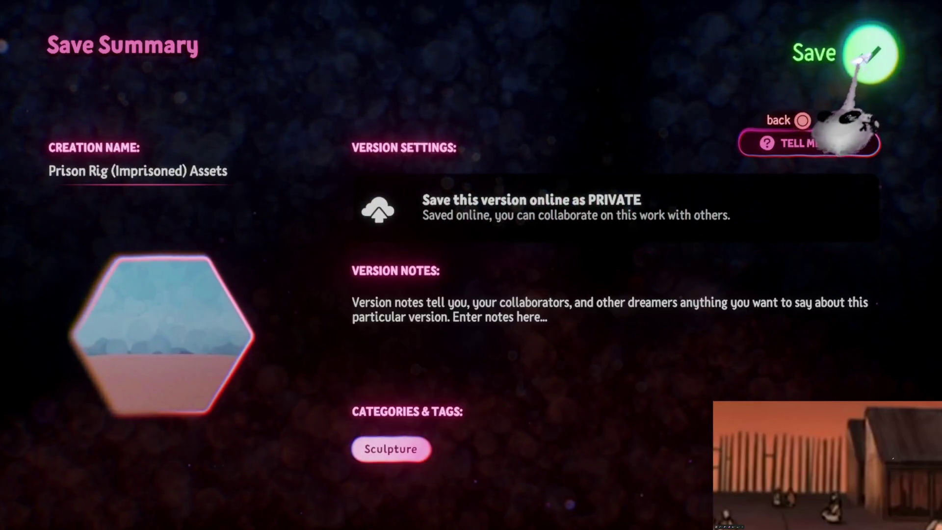
- Save the assets version online, exit, and open Prison Rig (Imprisoned) for editing
{"action": "left_click", "coordinate": [859, 60]}
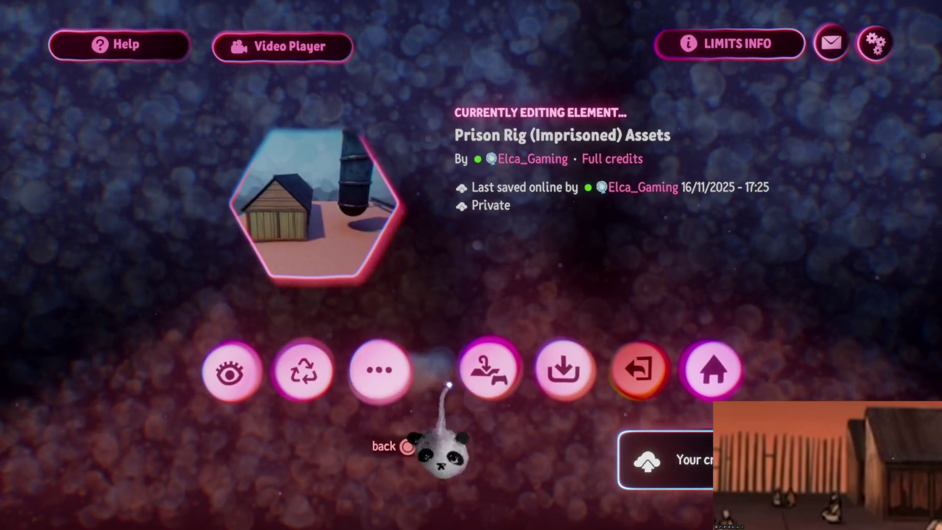
{"action": "left_click", "coordinate": [638, 367]}
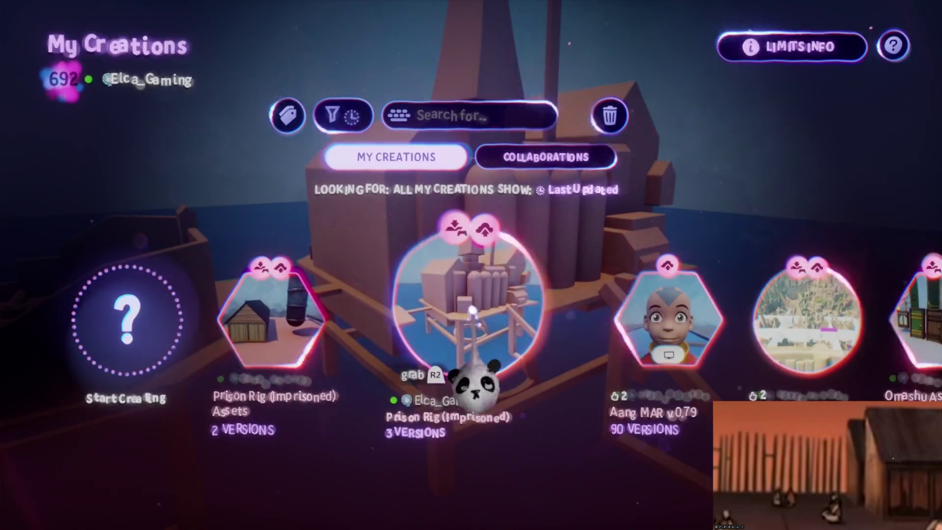
{"action": "left_click", "coordinate": [472, 311]}
{"action": "left_click", "coordinate": [428, 426]}
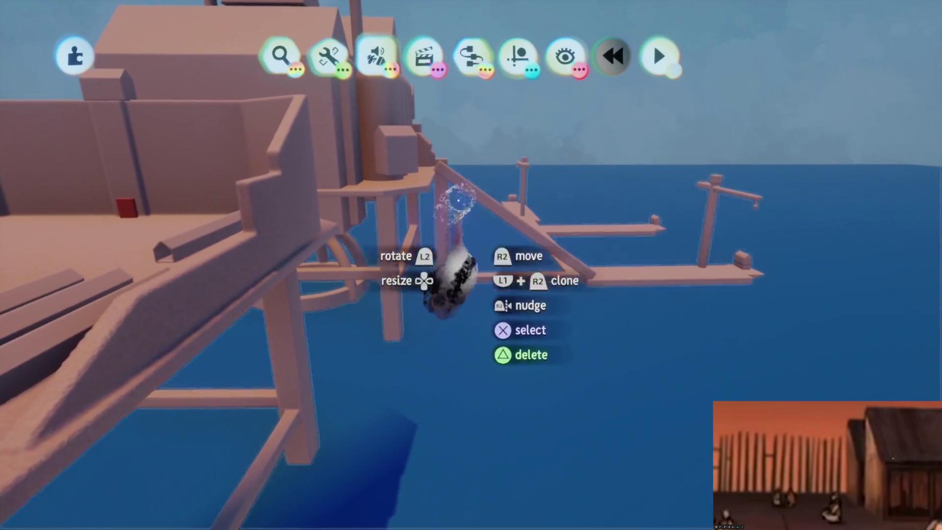
- Stamp Prison Rig (Imprisoned) Assets from My Creations and drag the roofed shed toward the deck plaza
{"action": "left_click", "coordinate": [517, 57]}
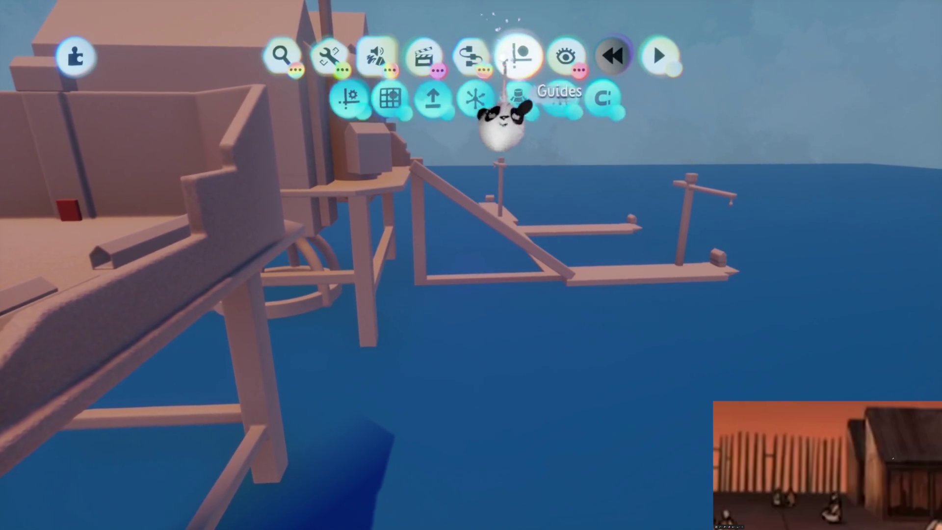
{"action": "left_click", "coordinate": [281, 56]}
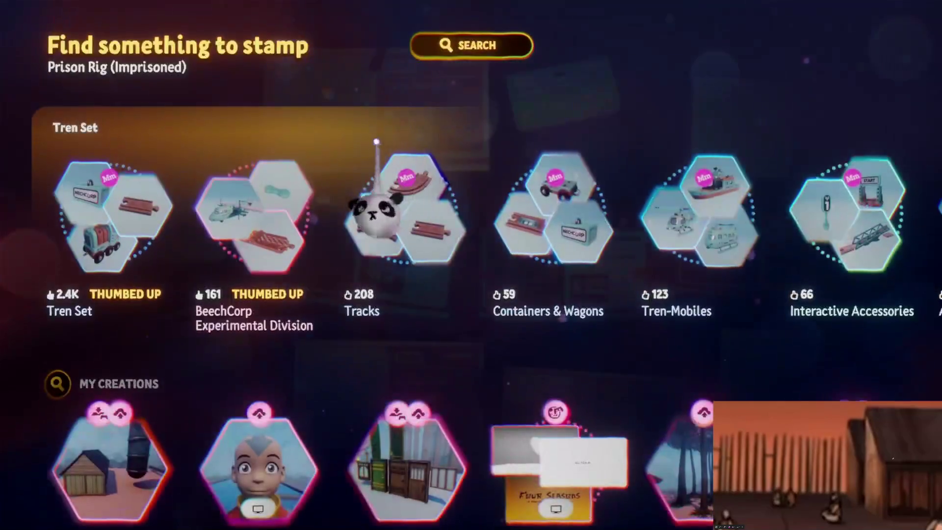
{"action": "scroll", "coordinate": [378, 200], "scroll_direction": "down", "scroll_amount": 3}
{"action": "left_click", "coordinate": [137, 389]}
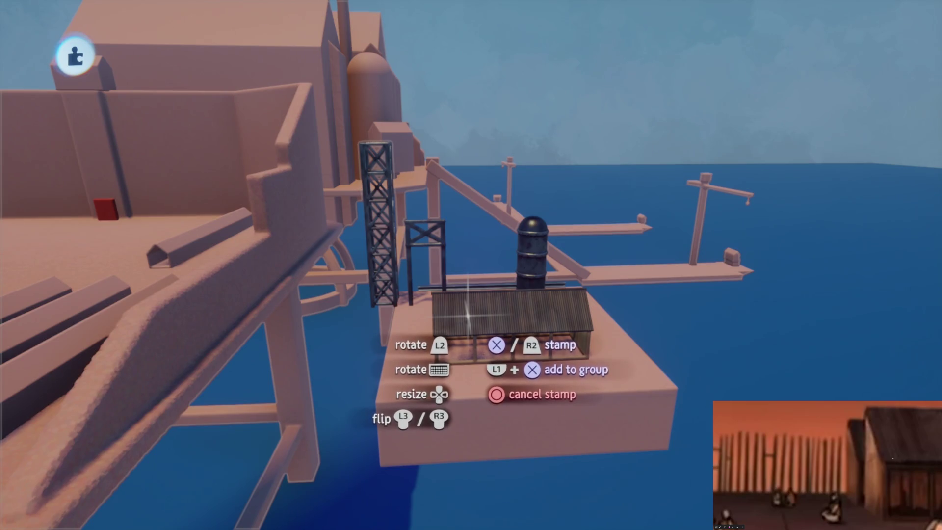
{"action": "mouse_move", "coordinate": [483, 290]}
{"action": "left_mouse_down"}
{"action": "mouse_move", "coordinate": [423, 201]}
{"action": "mouse_move", "coordinate": [436, 294]}
{"action": "mouse_move", "coordinate": [457, 264]}
{"action": "mouse_move", "coordinate": [443, 283]}
{"action": "mouse_move", "coordinate": [486, 273]}
{"action": "mouse_move", "coordinate": [480, 254]}
{"action": "mouse_move", "coordinate": [442, 252]}
{"action": "mouse_move", "coordinate": [479, 202]}
{"action": "mouse_move", "coordinate": [472, 263]}
{"action": "mouse_move", "coordinate": [496, 244]}
{"action": "mouse_move", "coordinate": [484, 274]}
{"action": "mouse_move", "coordinate": [488, 262]}
{"action": "left_mouse_up"}
- Toggle grid alignment in the Tools options and view the shed's long side beside the pink blocks
{"action": "key", "text": "s"}
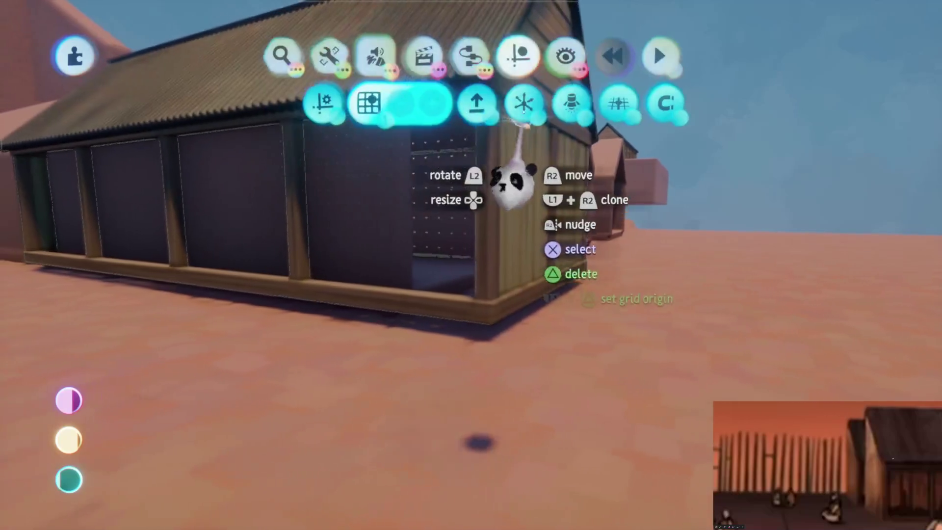
{"action": "key", "text": "Escape"}
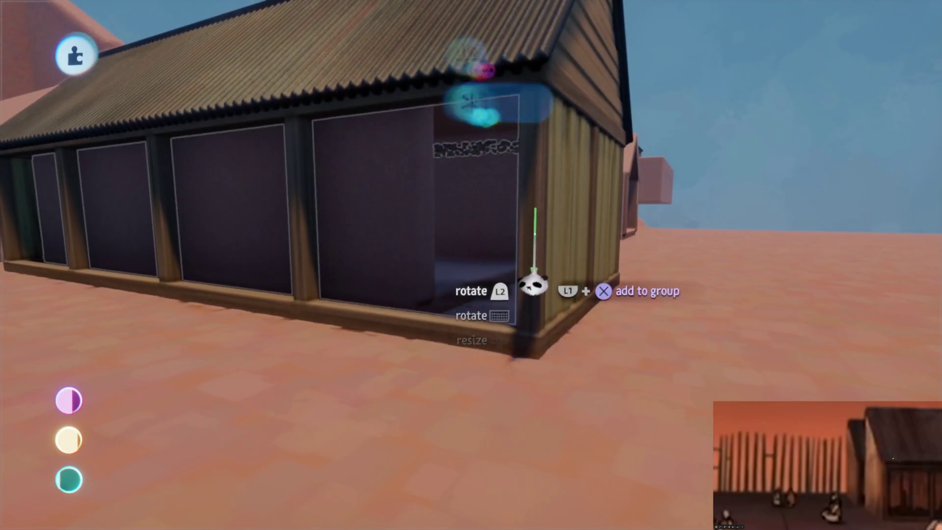
{"action": "mouse_move", "coordinate": [539, 275]}
{"action": "left_mouse_down"}
{"action": "mouse_move", "coordinate": [476, 268]}
{"action": "mouse_move", "coordinate": [490, 238]}
{"action": "mouse_move", "coordinate": [502, 256]}
{"action": "left_mouse_up"}
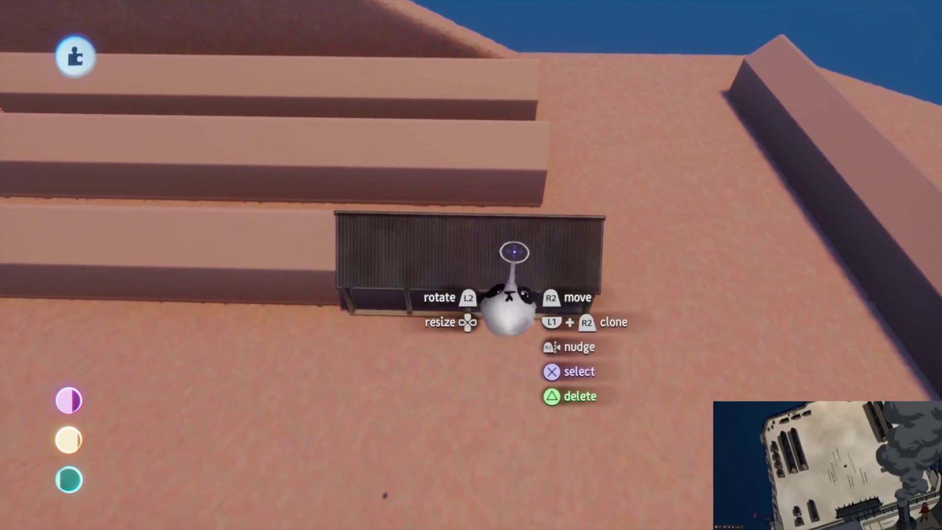
- Select and delete the pink placeholder block covering the shed
{"action": "scroll", "coordinate": [460, 305], "scroll_direction": "up", "scroll_amount": 5}
{"action": "key", "text": "Tab"}
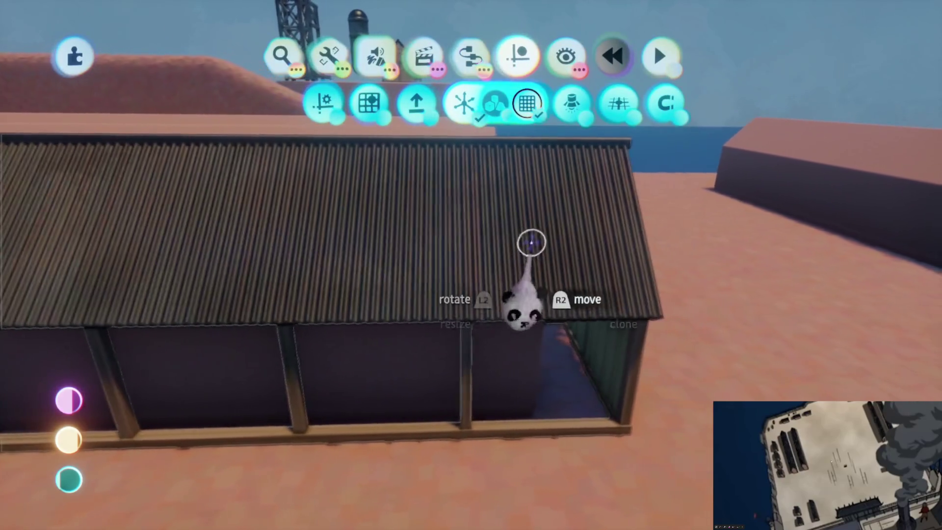
{"action": "key", "text": "Tab"}
{"action": "scroll", "coordinate": [525, 305], "scroll_direction": "up", "scroll_amount": 5}
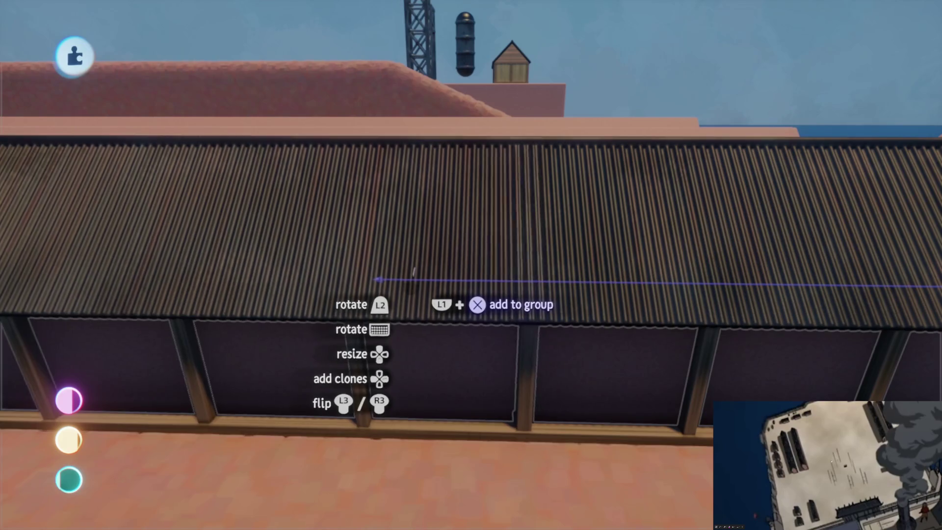
{"action": "scroll", "coordinate": [411, 284], "scroll_direction": "down", "scroll_amount": 5}
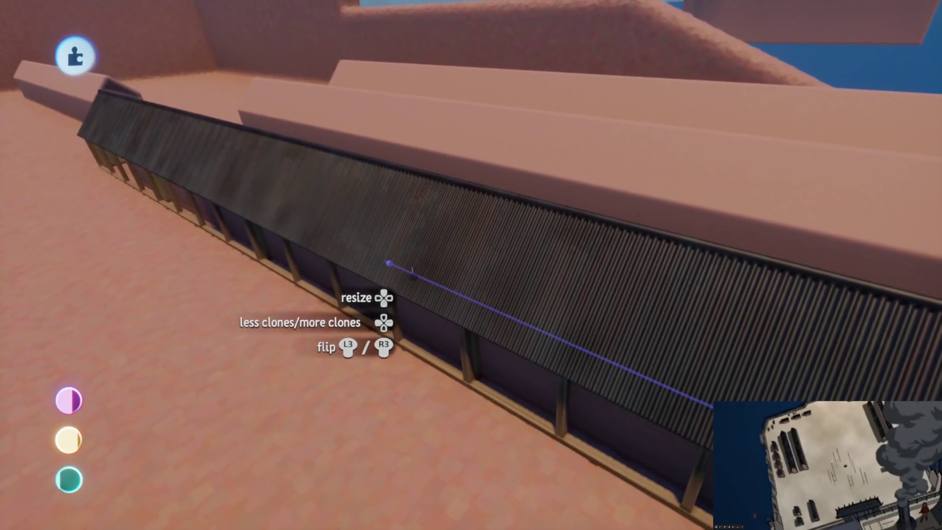
{"action": "scroll", "coordinate": [413, 276], "scroll_direction": "down", "scroll_amount": 10}
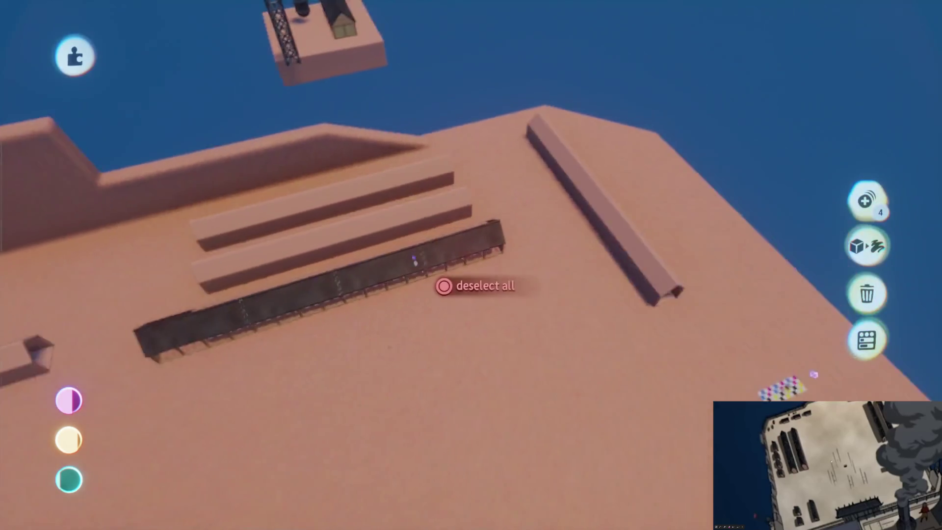
{"action": "scroll", "coordinate": [415, 263], "scroll_direction": "up", "scroll_amount": 10}
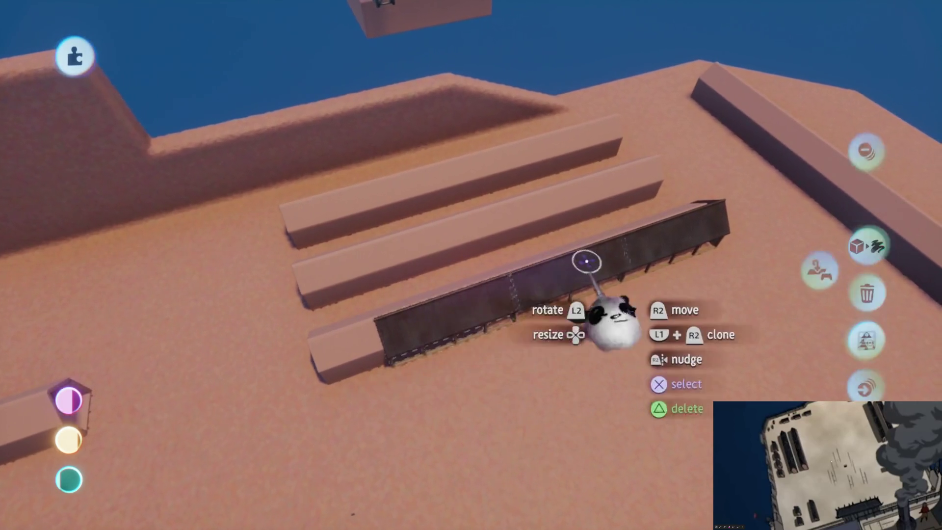
{"action": "left_click", "coordinate": [587, 261]}
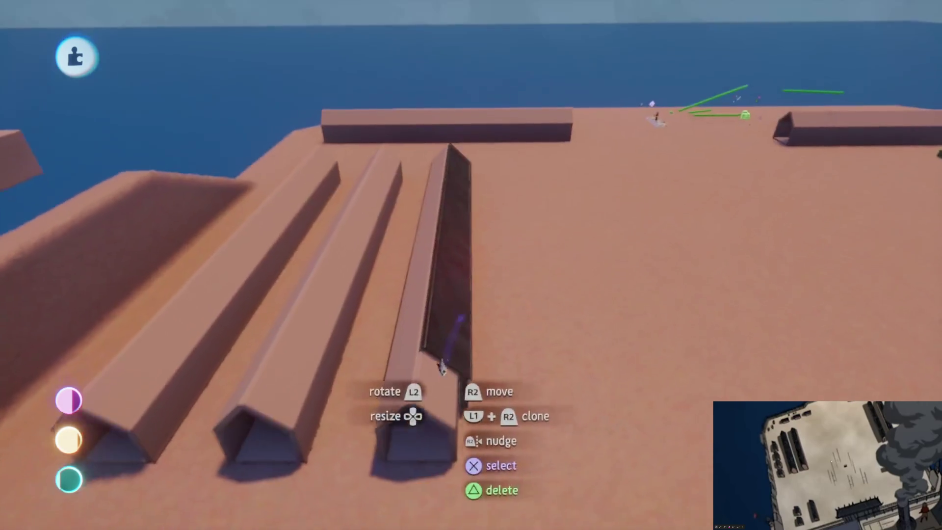
{"action": "key", "text": "Delete"}
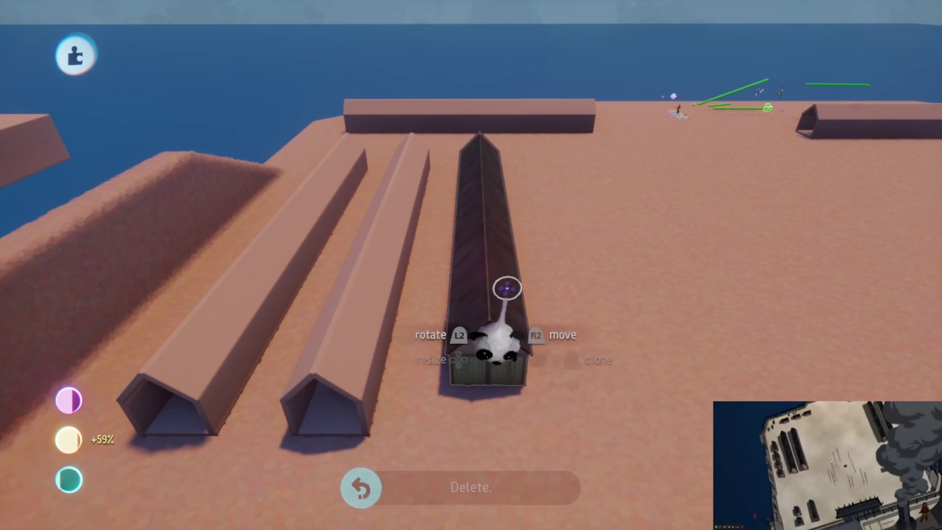
- Move the shed onto the remaining pink block's spot and fill the rows with its clones
{"action": "mouse_move", "coordinate": [492, 306]}
{"action": "left_mouse_down"}
{"action": "mouse_move", "coordinate": [432, 330]}
{"action": "mouse_move", "coordinate": [486, 314]}
{"action": "left_mouse_up"}
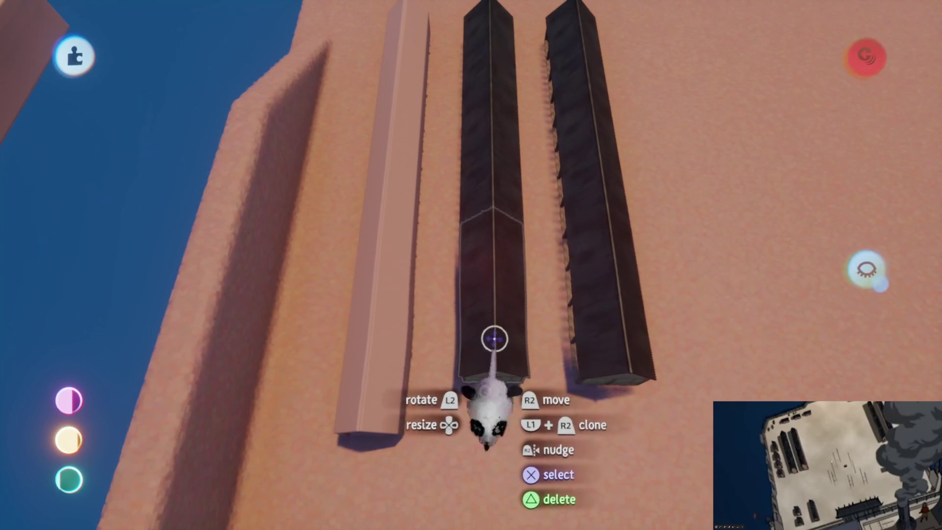
{"action": "mouse_move", "coordinate": [496, 293]}
{"action": "left_mouse_down"}
{"action": "mouse_move", "coordinate": [456, 334]}
{"action": "mouse_move", "coordinate": [441, 328]}
{"action": "left_mouse_up"}
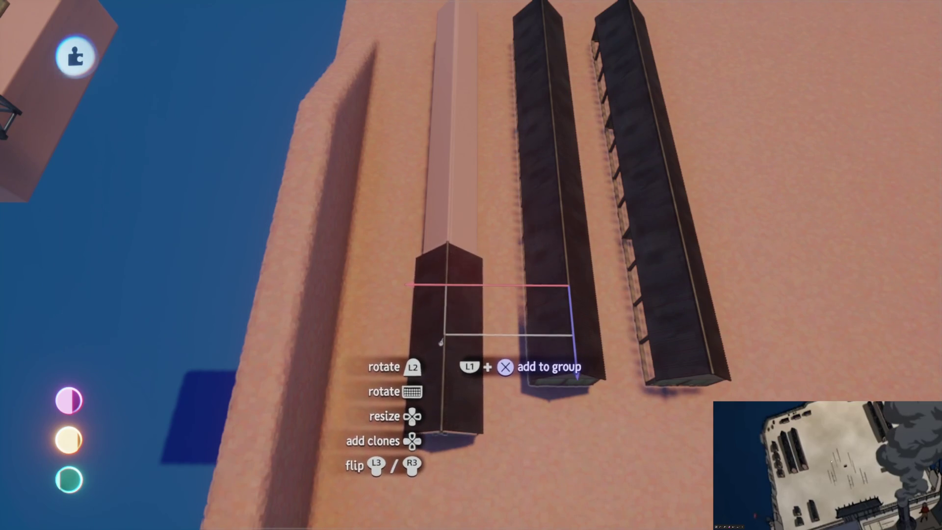
{"action": "left_click_drag", "start_coordinate": [441, 201], "coordinate": [448, 269]}
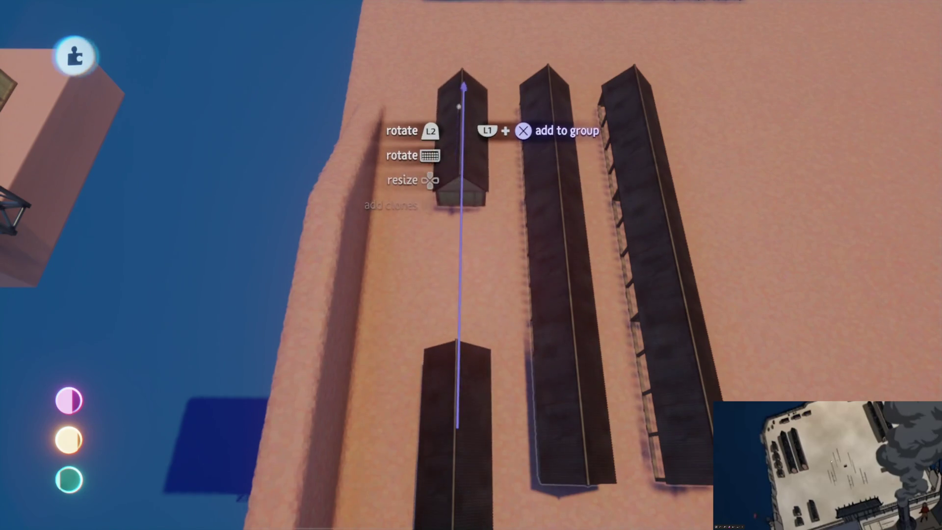
{"action": "left_click", "coordinate": [459, 104]}
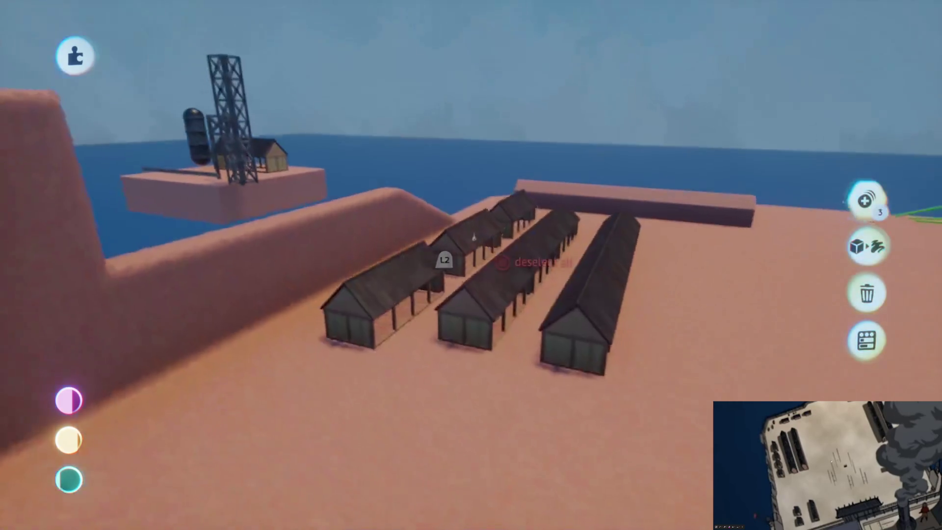
{"action": "mouse_move", "coordinate": [446, 314]}
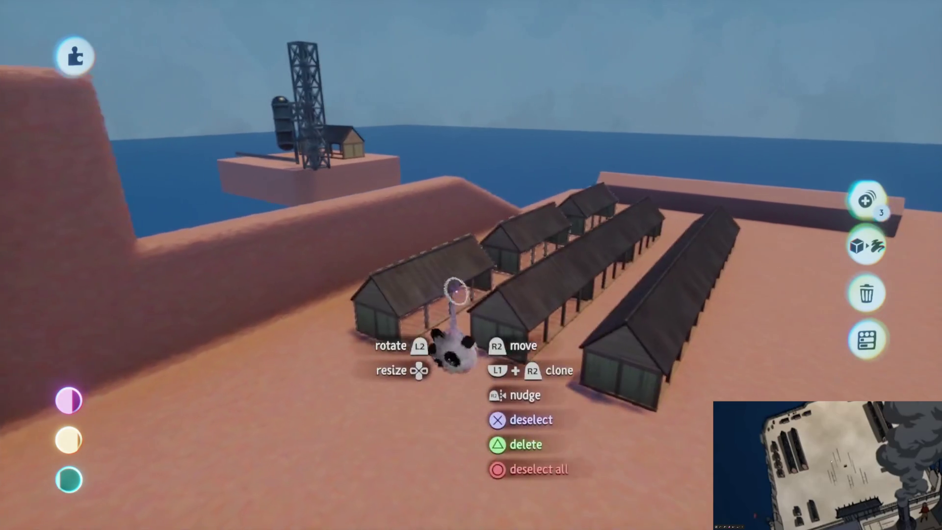
{"action": "mouse_move", "coordinate": [456, 290]}
{"action": "left_mouse_down"}
{"action": "mouse_move", "coordinate": [463, 324]}
{"action": "mouse_move", "coordinate": [491, 354]}
{"action": "mouse_move", "coordinate": [505, 221]}
{"action": "mouse_move", "coordinate": [494, 223]}
{"action": "mouse_move", "coordinate": [427, 378]}
{"action": "mouse_move", "coordinate": [380, 349]}
{"action": "mouse_move", "coordinate": [368, 353]}
{"action": "mouse_move", "coordinate": [378, 389]}
{"action": "mouse_move", "coordinate": [356, 408]}
{"action": "mouse_move", "coordinate": [391, 434]}
{"action": "mouse_move", "coordinate": [431, 421]}
{"action": "mouse_move", "coordinate": [604, 121]}
{"action": "mouse_move", "coordinate": [452, 404]}
{"action": "mouse_move", "coordinate": [429, 374]}
{"action": "mouse_move", "coordinate": [486, 442]}
{"action": "mouse_move", "coordinate": [491, 167]}
{"action": "mouse_move", "coordinate": [484, 326]}
{"action": "mouse_move", "coordinate": [442, 339]}
{"action": "mouse_move", "coordinate": [432, 353]}
{"action": "mouse_move", "coordinate": [441, 388]}
{"action": "mouse_move", "coordinate": [412, 426]}
{"action": "left_mouse_up"}
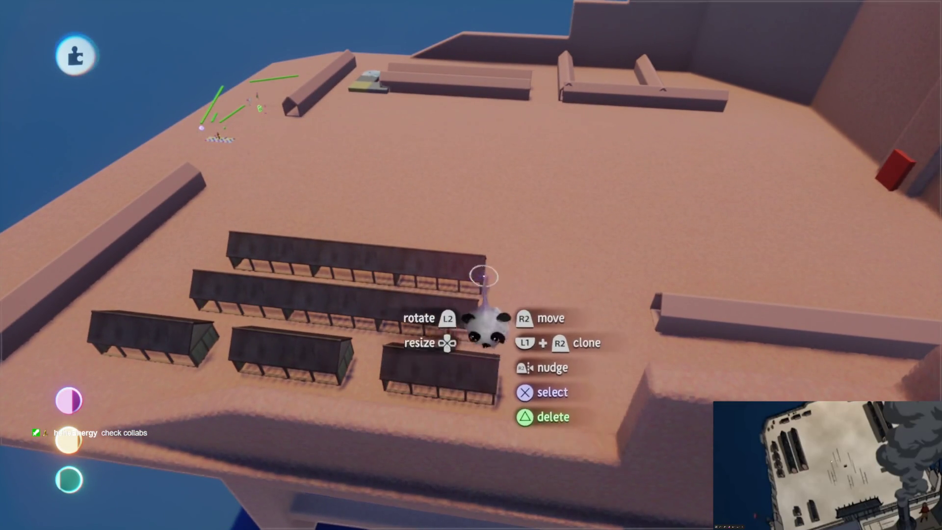
{"action": "key", "text": "Escape"}
- Save the Prison Rig creation as a private online version
{"action": "left_click", "coordinate": [600, 368]}
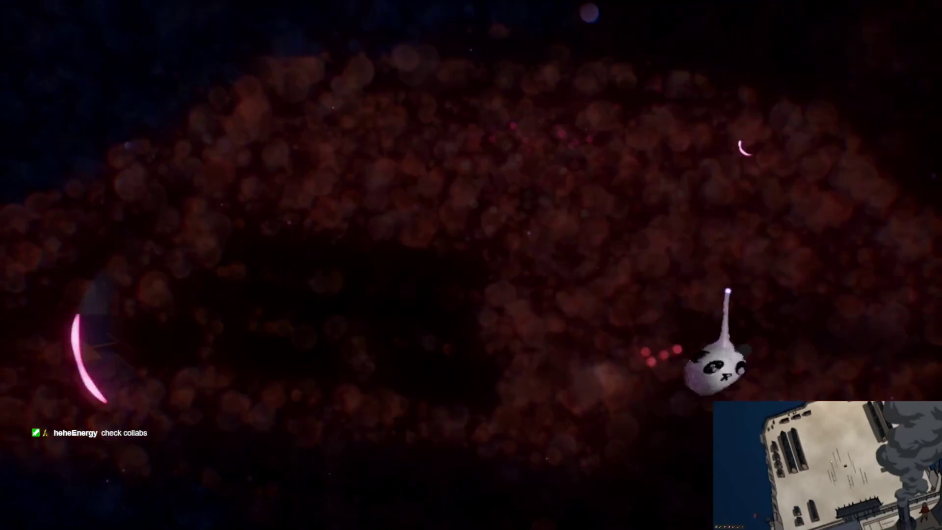
{"action": "left_click", "coordinate": [736, 295]}
{"action": "left_click", "coordinate": [867, 54]}
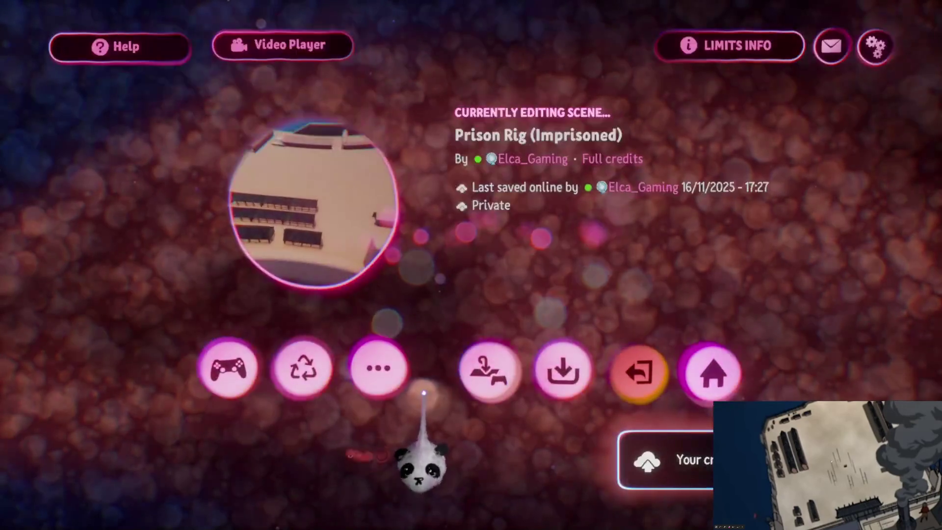
- Reject the pending collaboration invite and reopen Prison Rig for editing
{"action": "left_click", "coordinate": [638, 380]}
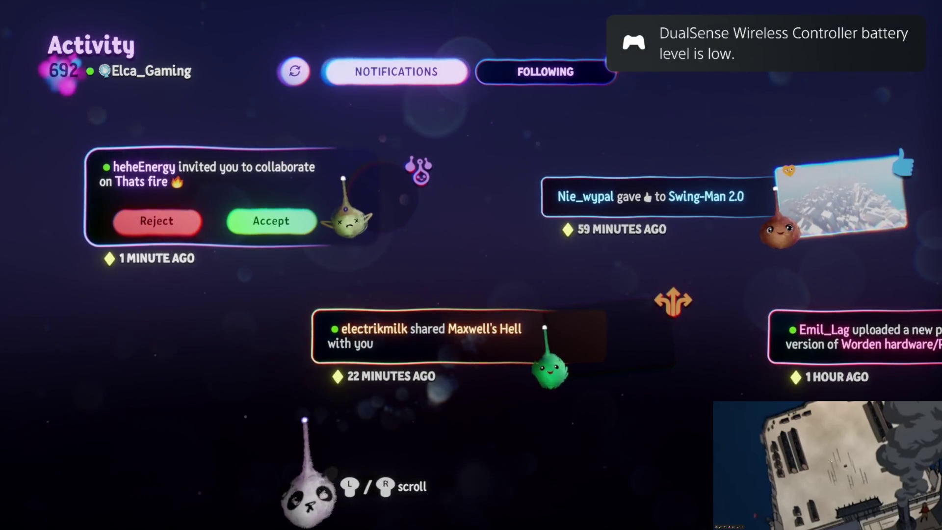
{"action": "left_click", "coordinate": [151, 226]}
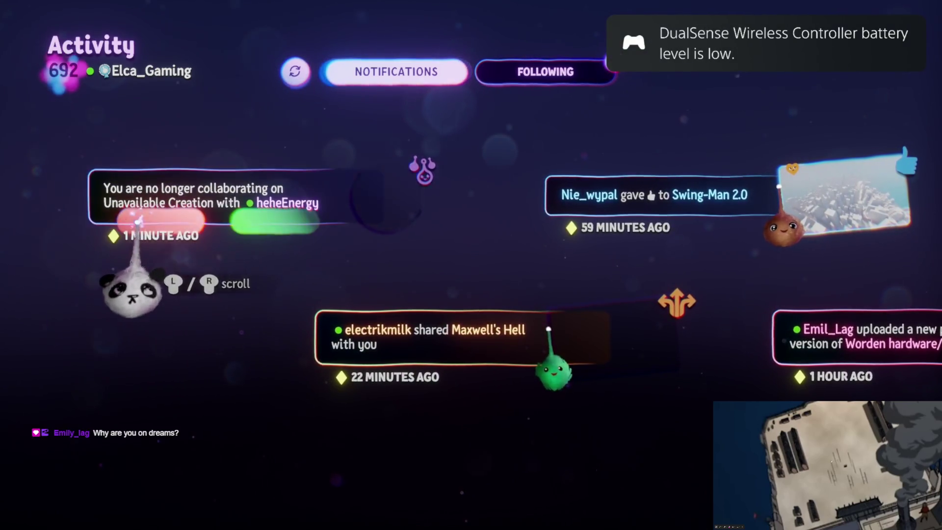
{"action": "key", "text": "Escape"}
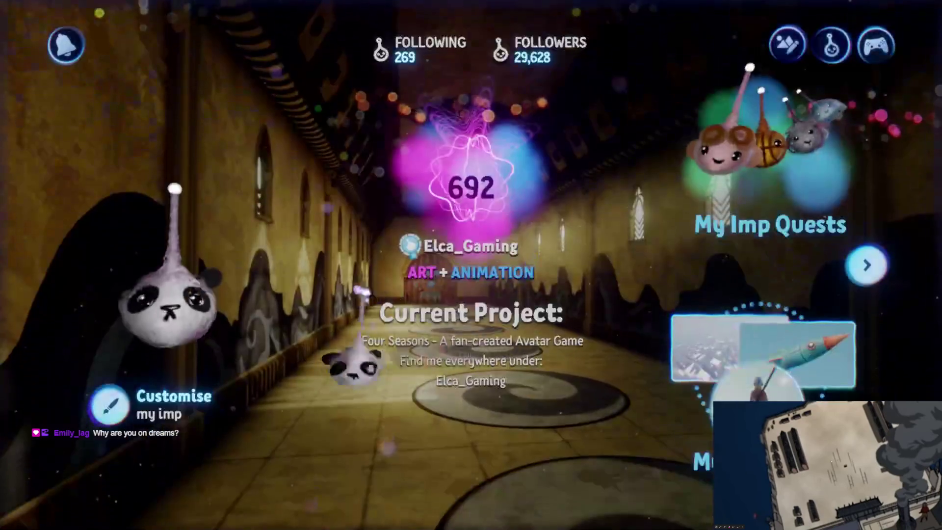
{"action": "key", "text": "Escape"}
{"action": "left_click", "coordinate": [488, 294]}
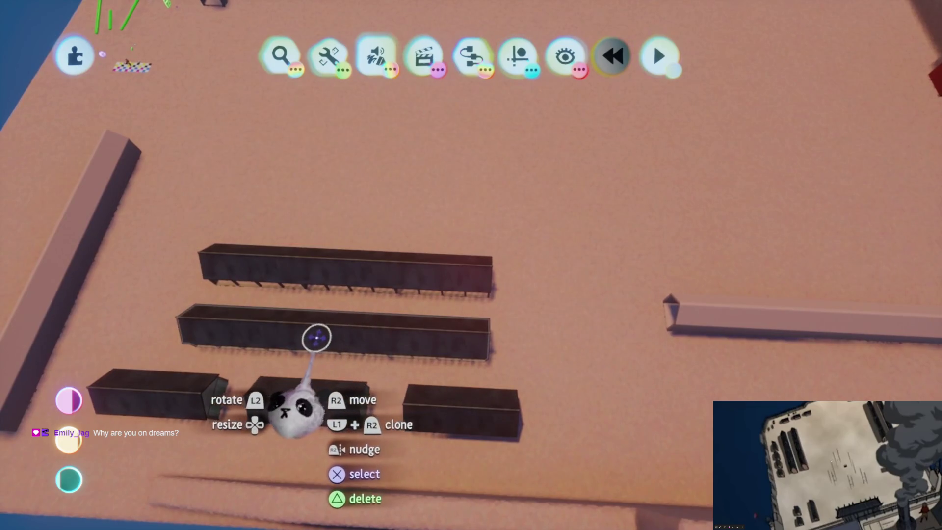
- Clone the long sheds and set the copy down beside the pink beam
{"action": "mouse_move", "coordinate": [299, 337]}
{"action": "left_mouse_down"}
{"action": "mouse_move", "coordinate": [294, 347]}
{"action": "mouse_move", "coordinate": [442, 347]}
{"action": "mouse_move", "coordinate": [494, 358]}
{"action": "mouse_move", "coordinate": [513, 170]}
{"action": "left_mouse_up"}
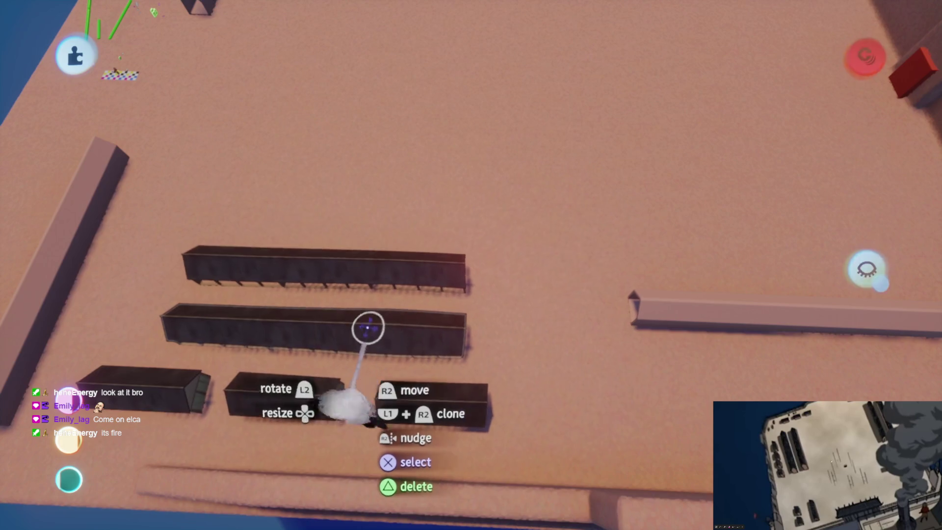
{"action": "mouse_move", "coordinate": [315, 320]}
{"action": "left_mouse_down"}
{"action": "mouse_move", "coordinate": [504, 342]}
{"action": "mouse_move", "coordinate": [563, 338]}
{"action": "mouse_move", "coordinate": [574, 348]}
{"action": "left_mouse_up"}
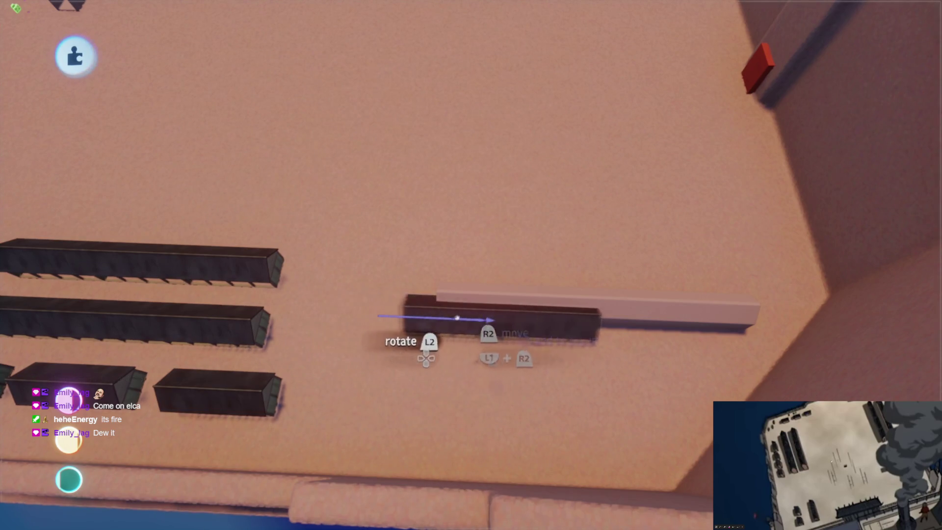
{"action": "left_click_drag", "start_coordinate": [447, 319], "coordinate": [521, 316]}
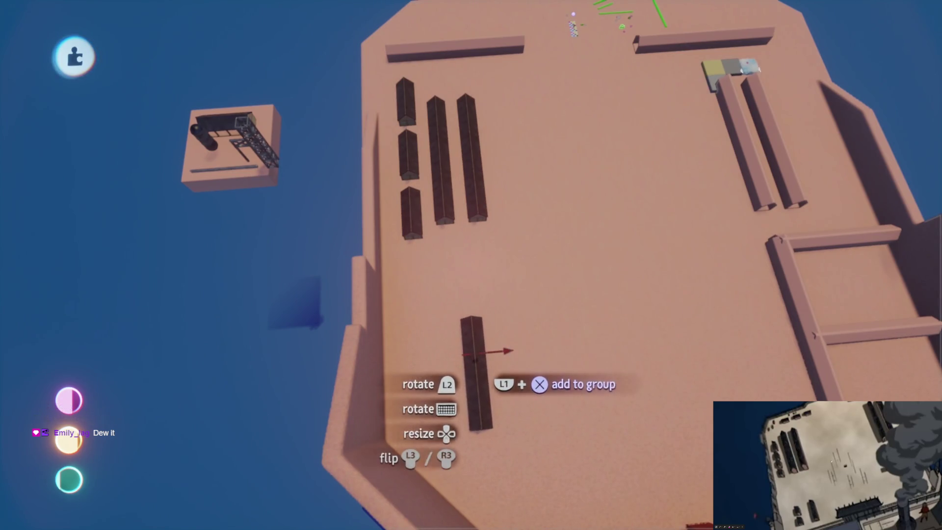
- Move the long dark shed lower so it lies along the pink beam, in line with the pair beyond
{"action": "left_click_drag", "start_coordinate": [476, 377], "coordinate": [498, 451]}
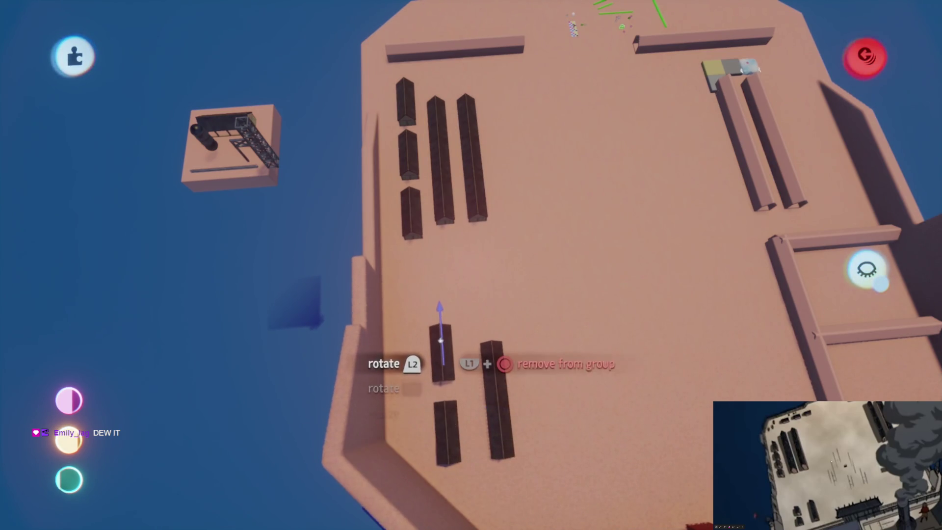
{"action": "mouse_move", "coordinate": [447, 329]}
{"action": "left_mouse_down"}
{"action": "mouse_move", "coordinate": [449, 299]}
{"action": "mouse_move", "coordinate": [442, 338]}
{"action": "mouse_move", "coordinate": [481, 388]}
{"action": "mouse_move", "coordinate": [496, 314]}
{"action": "mouse_move", "coordinate": [541, 230]}
{"action": "left_mouse_up"}
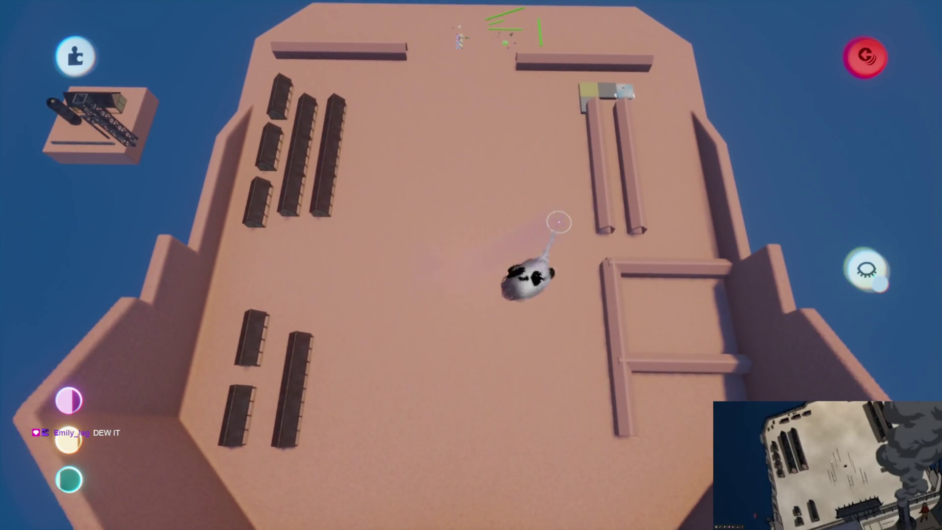
{"action": "mouse_move", "coordinate": [565, 291]}
{"action": "left_mouse_down"}
{"action": "mouse_move", "coordinate": [505, 337]}
{"action": "mouse_move", "coordinate": [463, 333]}
{"action": "mouse_move", "coordinate": [460, 254]}
{"action": "mouse_move", "coordinate": [467, 260]}
{"action": "mouse_move", "coordinate": [477, 227]}
{"action": "mouse_move", "coordinate": [462, 255]}
{"action": "mouse_move", "coordinate": [463, 304]}
{"action": "mouse_move", "coordinate": [465, 282]}
{"action": "mouse_move", "coordinate": [461, 292]}
{"action": "left_mouse_up"}
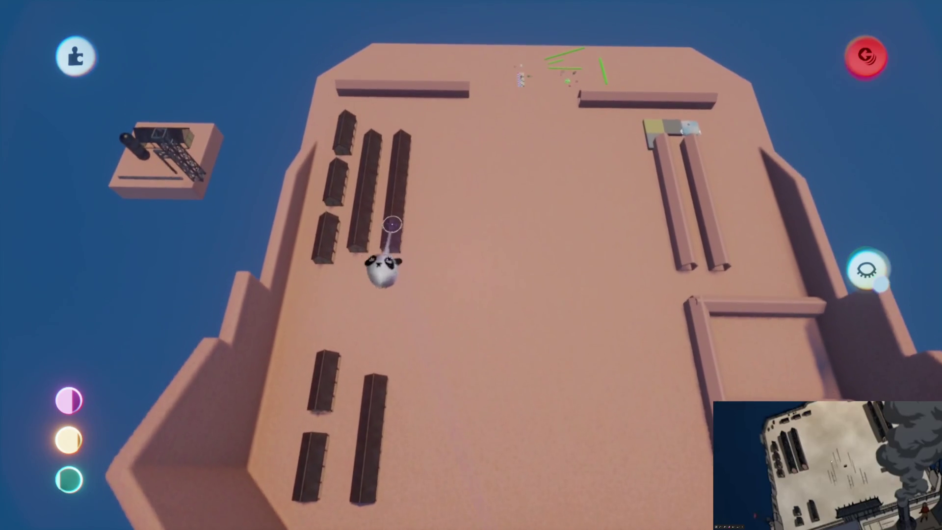
{"action": "mouse_move", "coordinate": [392, 229]}
{"action": "left_click_drag", "start_coordinate": [389, 237], "coordinate": [477, 234]}
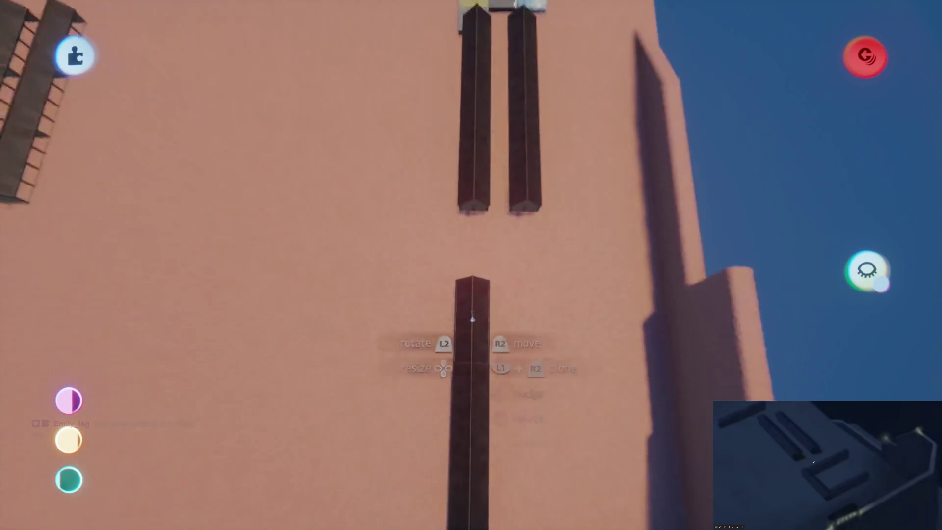
- Clone a shorter shed turned 90° against the lower long shed, forming an L-shaped cluster
{"action": "left_click_drag", "start_coordinate": [474, 316], "coordinate": [510, 327]}
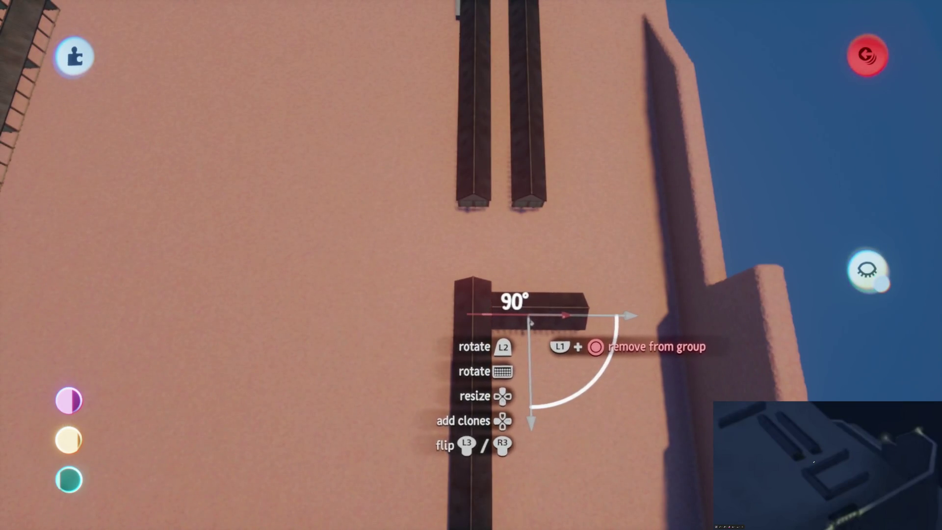
{"action": "mouse_move", "coordinate": [528, 305]}
{"action": "left_mouse_down"}
{"action": "mouse_move", "coordinate": [488, 382]}
{"action": "mouse_move", "coordinate": [442, 410]}
{"action": "mouse_move", "coordinate": [461, 373]}
{"action": "left_mouse_up"}
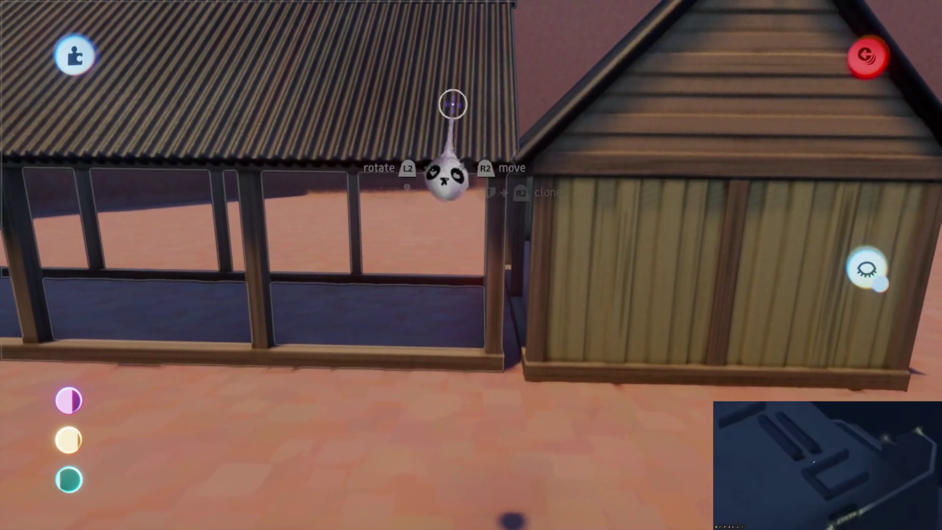
{"action": "mouse_move", "coordinate": [463, 78]}
{"action": "mouse_move", "coordinate": [437, 95]}
{"action": "left_mouse_down"}
{"action": "mouse_move", "coordinate": [448, 95]}
{"action": "mouse_move", "coordinate": [448, 227]}
{"action": "mouse_move", "coordinate": [378, 247]}
{"action": "mouse_move", "coordinate": [441, 175]}
{"action": "mouse_move", "coordinate": [458, 193]}
{"action": "mouse_move", "coordinate": [442, 211]}
{"action": "mouse_move", "coordinate": [456, 191]}
{"action": "mouse_move", "coordinate": [423, 172]}
{"action": "mouse_move", "coordinate": [431, 202]}
{"action": "mouse_move", "coordinate": [453, 172]}
{"action": "mouse_move", "coordinate": [471, 330]}
{"action": "mouse_move", "coordinate": [484, 328]}
{"action": "mouse_move", "coordinate": [461, 329]}
{"action": "mouse_move", "coordinate": [509, 326]}
{"action": "mouse_move", "coordinate": [447, 336]}
{"action": "mouse_move", "coordinate": [480, 273]}
{"action": "mouse_move", "coordinate": [448, 240]}
{"action": "mouse_move", "coordinate": [412, 157]}
{"action": "left_mouse_up"}
{"action": "mouse_move", "coordinate": [474, 407]}
{"action": "left_mouse_down"}
{"action": "mouse_move", "coordinate": [472, 272]}
{"action": "mouse_move", "coordinate": [481, 290]}
{"action": "mouse_move", "coordinate": [420, 295]}
{"action": "mouse_move", "coordinate": [432, 314]}
{"action": "mouse_move", "coordinate": [423, 255]}
{"action": "mouse_move", "coordinate": [433, 201]}
{"action": "mouse_move", "coordinate": [431, 288]}
{"action": "mouse_move", "coordinate": [446, 316]}
{"action": "mouse_move", "coordinate": [457, 316]}
{"action": "mouse_move", "coordinate": [456, 293]}
{"action": "mouse_move", "coordinate": [462, 302]}
{"action": "left_mouse_up"}
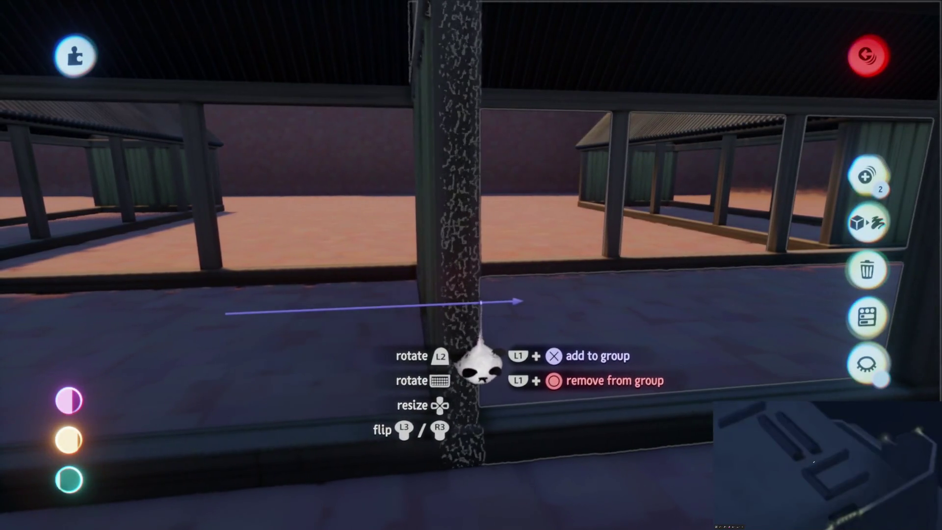
{"action": "left_click_drag", "start_coordinate": [480, 339], "coordinate": [467, 320]}
{"action": "scroll", "coordinate": [467, 292], "scroll_direction": "down", "scroll_amount": 10}
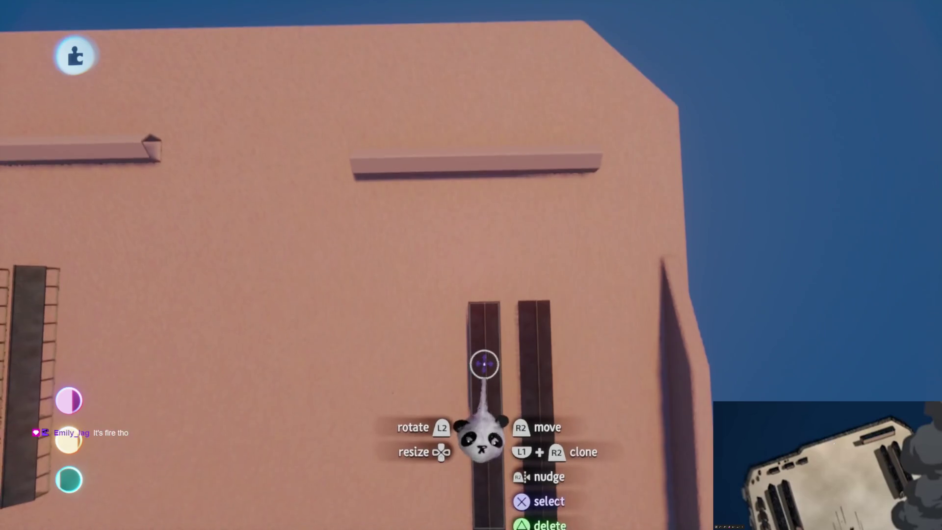
- Stretch the left shed up until it reaches the pink beam
{"action": "left_click_drag", "start_coordinate": [485, 365], "coordinate": [482, 186]}
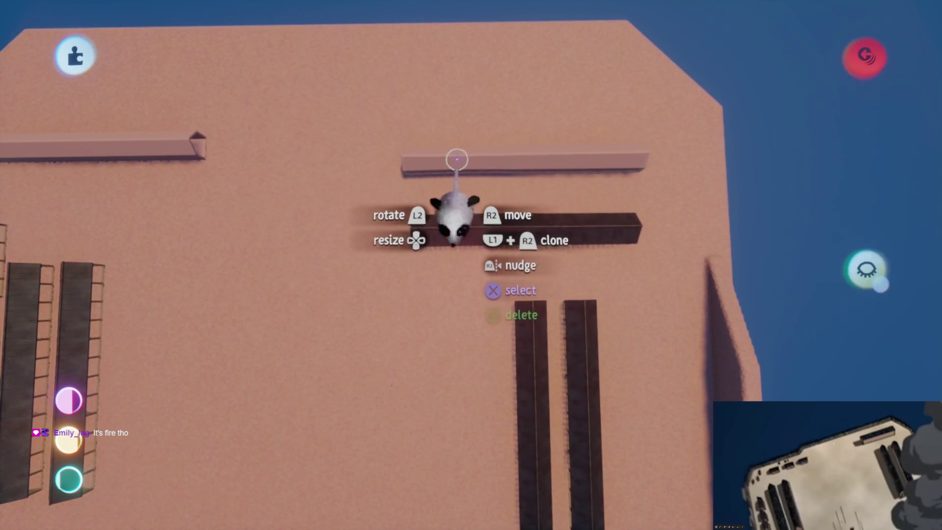
{"action": "scroll", "coordinate": [480, 210], "scroll_direction": "down", "scroll_amount": 5}
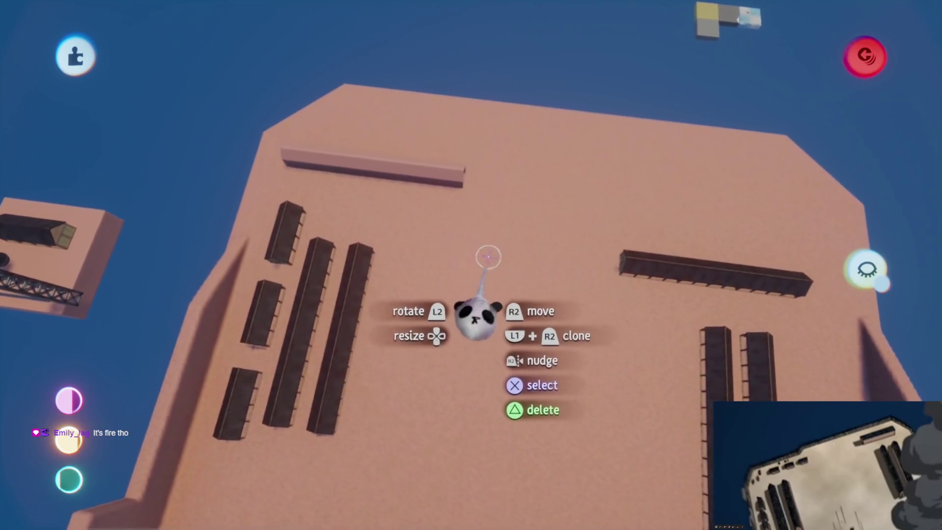
{"action": "scroll", "coordinate": [476, 265], "scroll_direction": "up", "scroll_amount": 5}
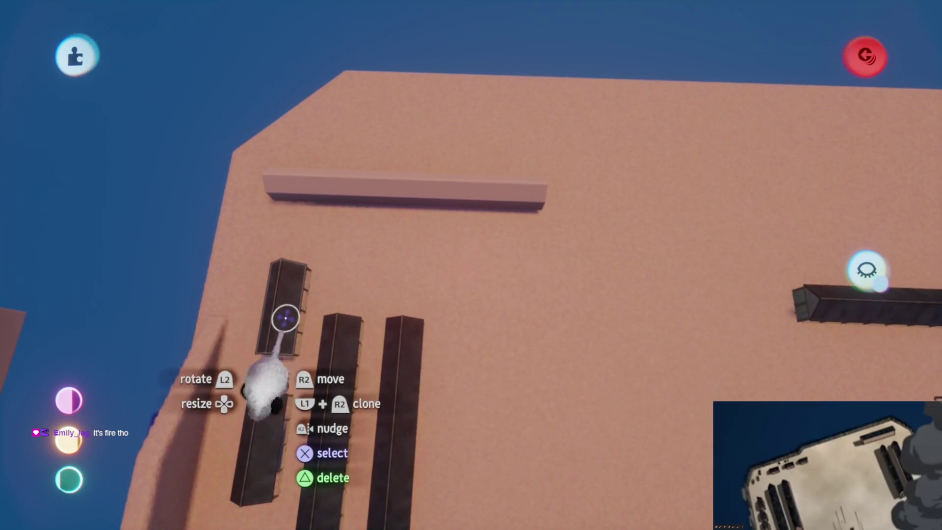
- Clone it into three 90°-turned sheds along the beam and bring up the scene menu
{"action": "left_click_drag", "start_coordinate": [279, 318], "coordinate": [453, 271]}
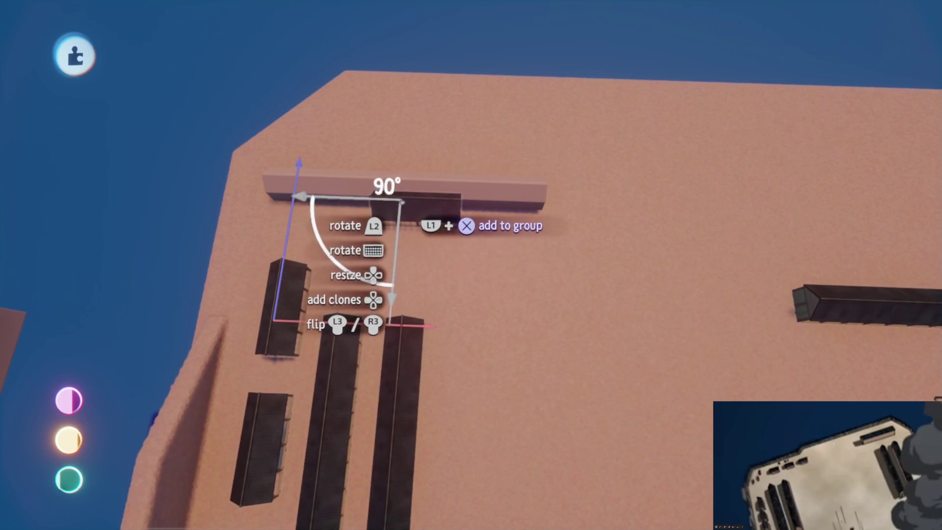
{"action": "mouse_move", "coordinate": [612, 211]}
{"action": "left_mouse_down"}
{"action": "mouse_move", "coordinate": [629, 209]}
{"action": "mouse_move", "coordinate": [586, 204]}
{"action": "left_mouse_up"}
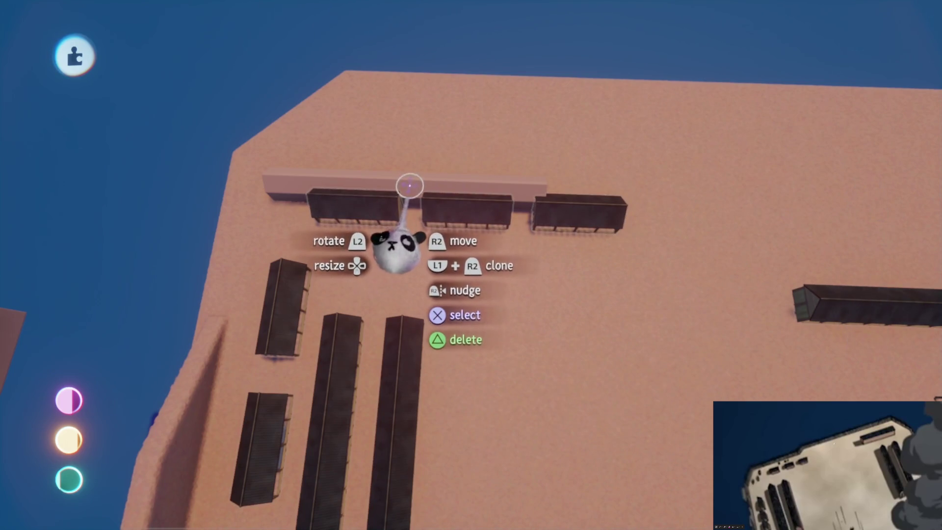
{"action": "scroll", "coordinate": [412, 184], "scroll_direction": "down", "scroll_amount": 5}
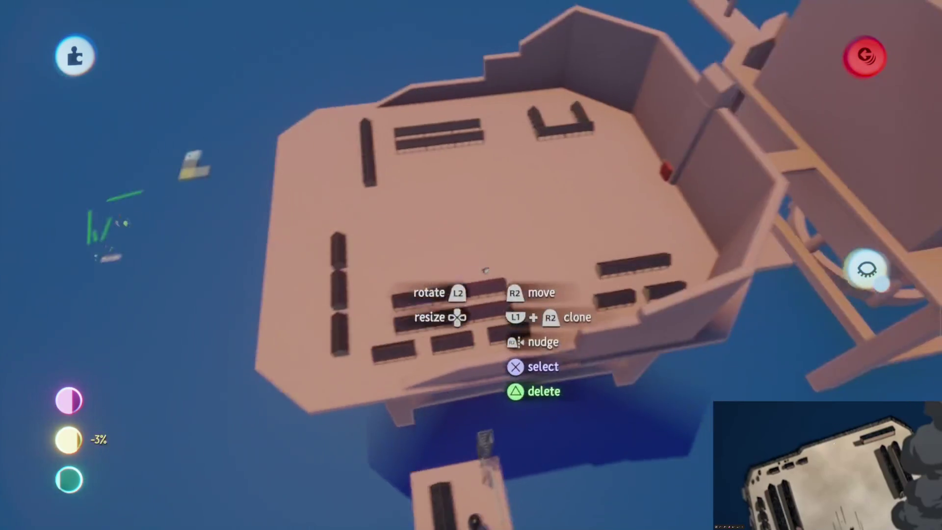
{"action": "scroll", "coordinate": [466, 243], "scroll_direction": "up", "scroll_amount": 10}
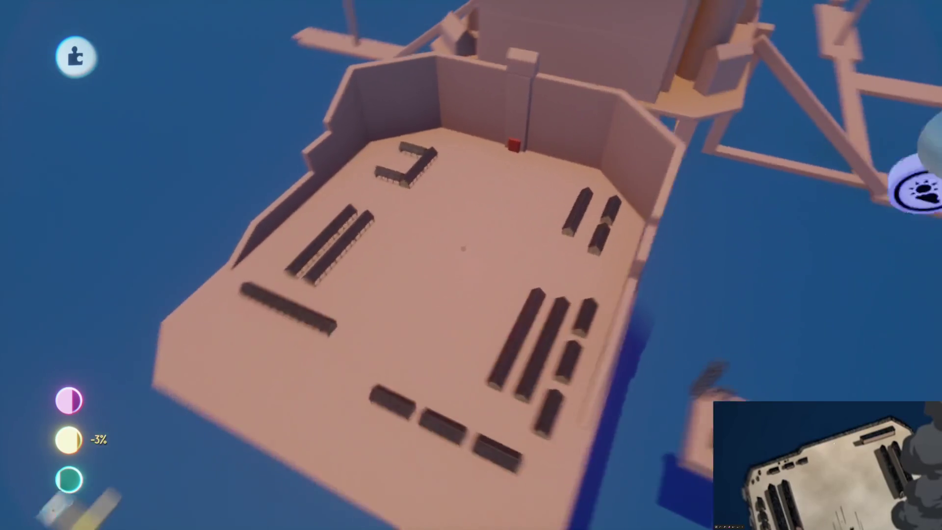
{"action": "key", "text": "Escape"}
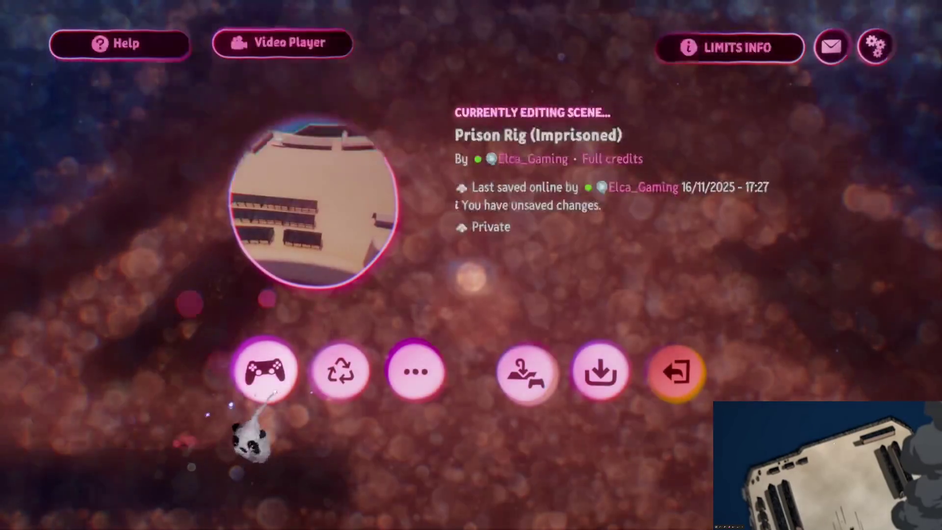
- Play the scene and jump the character off the beam up onto the deck
{"action": "left_click", "coordinate": [258, 375]}
{"action": "key", "text": "space"}
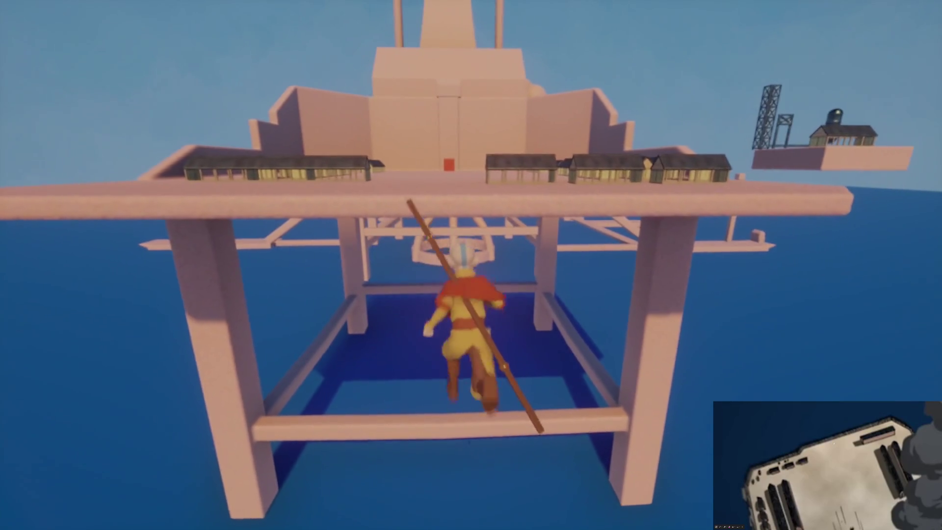
{"action": "key", "text": "space"}
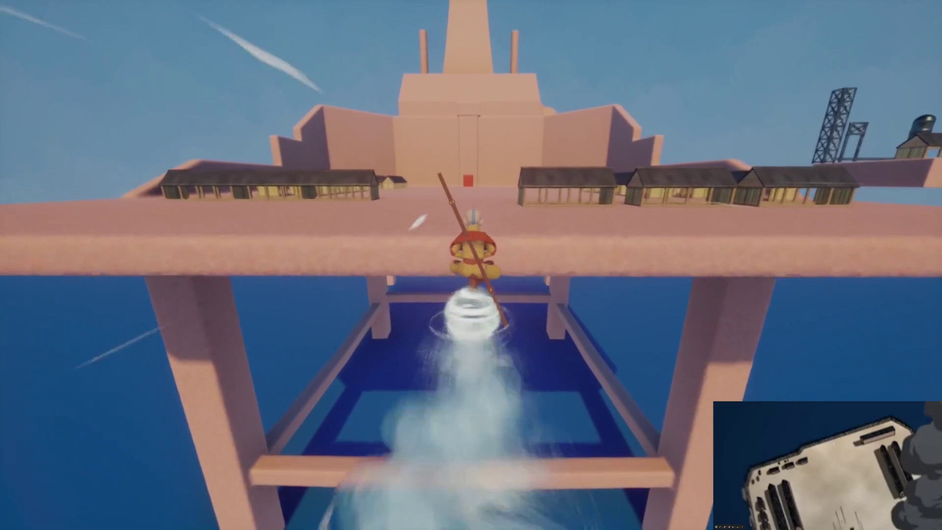